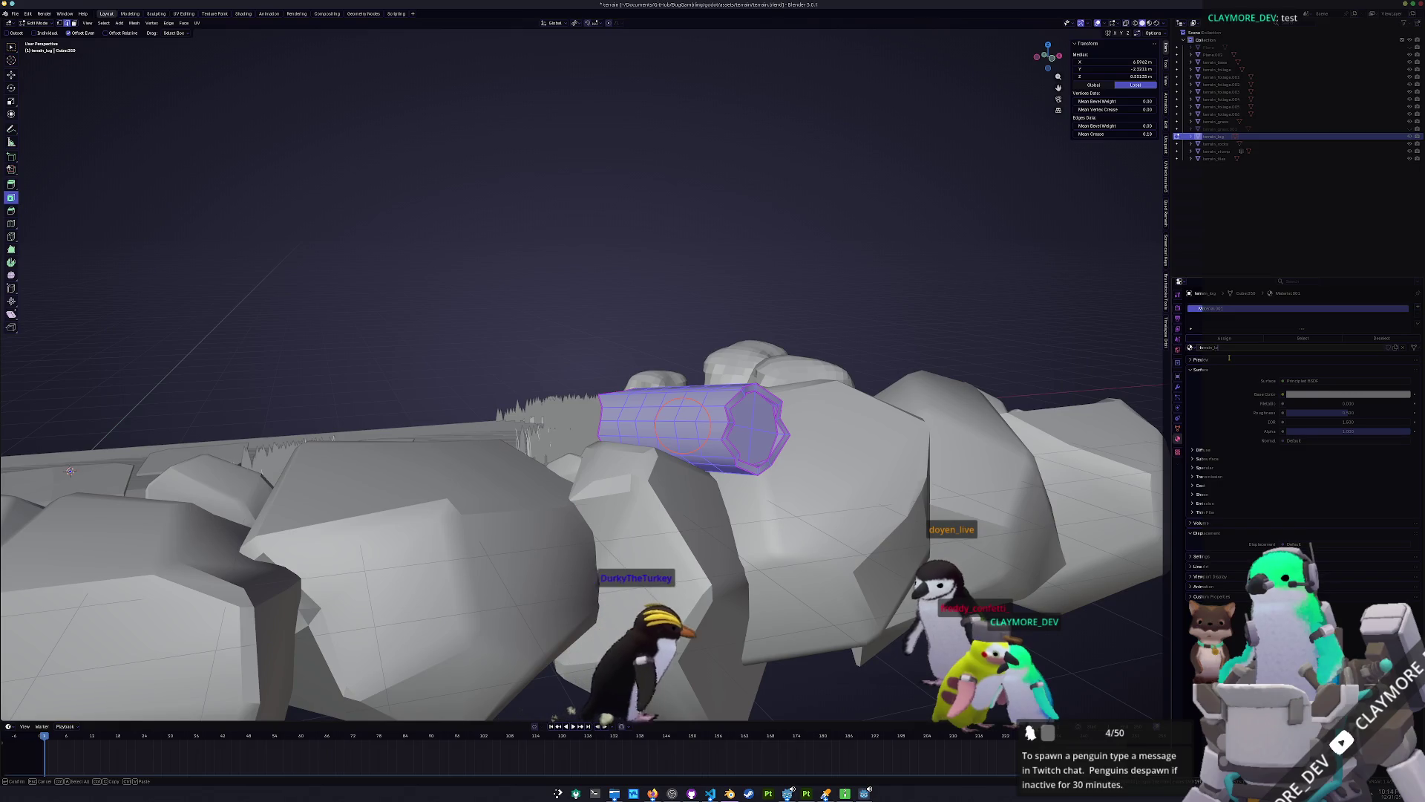
# Unwrap the log automatically with Smart UV Project in the UV Editing workspace.
pyautogui.click(181, 14)
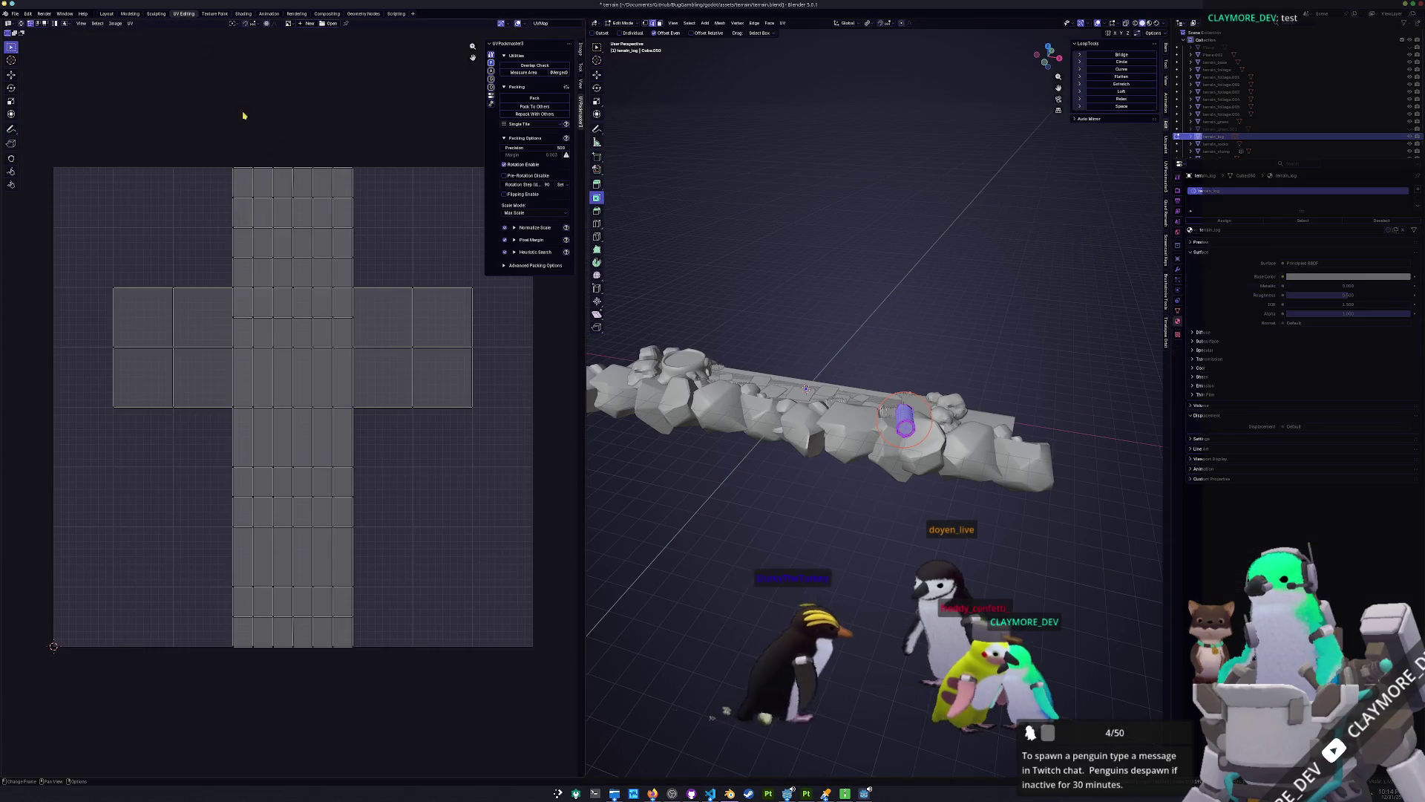
pyautogui.scroll(3, 876, 371)
pyautogui.click(783, 23)
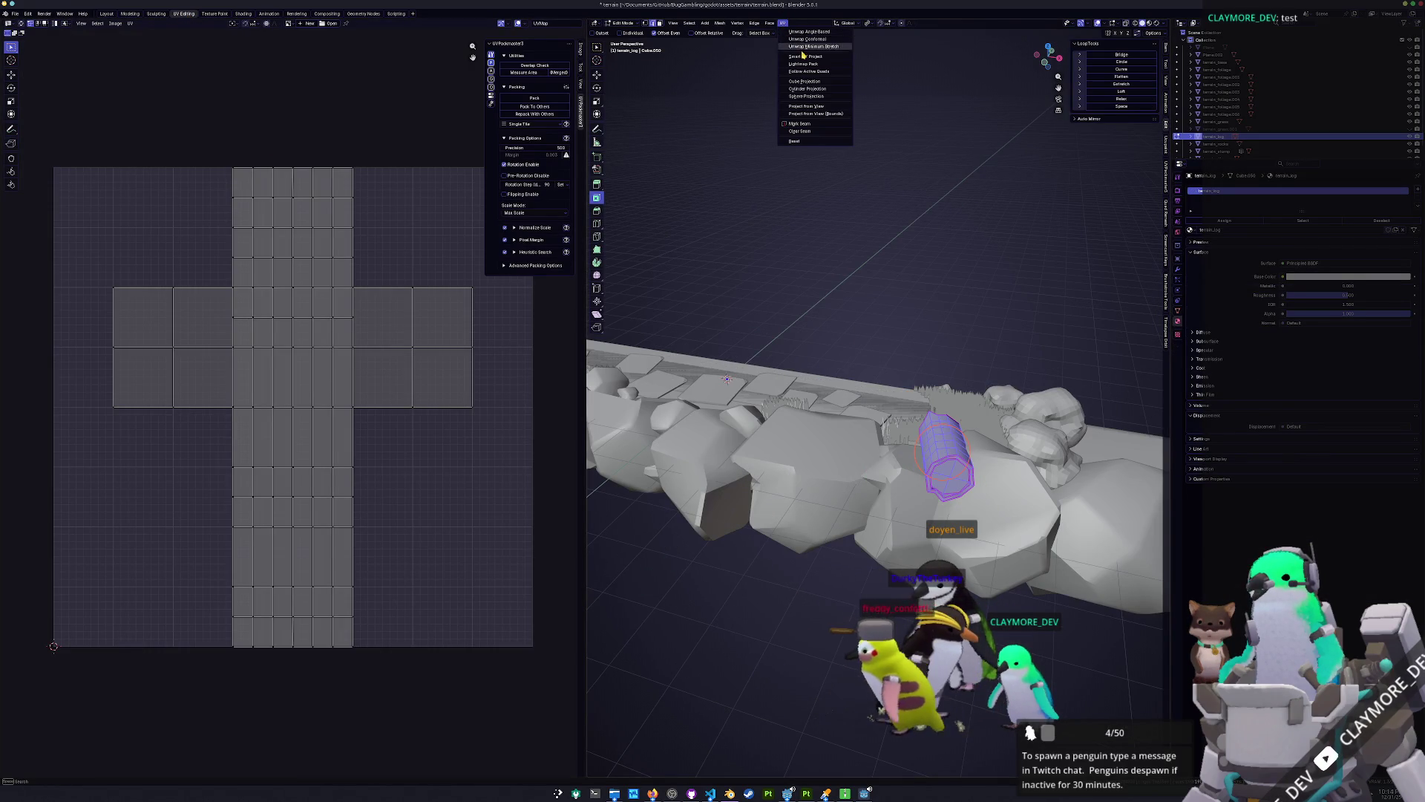
pyautogui.click(798, 46)
pyautogui.click(739, 130)
# Pack all the log's UV islands tightly with UVPackmaster and return to Object Mode.
pyautogui.press('a')
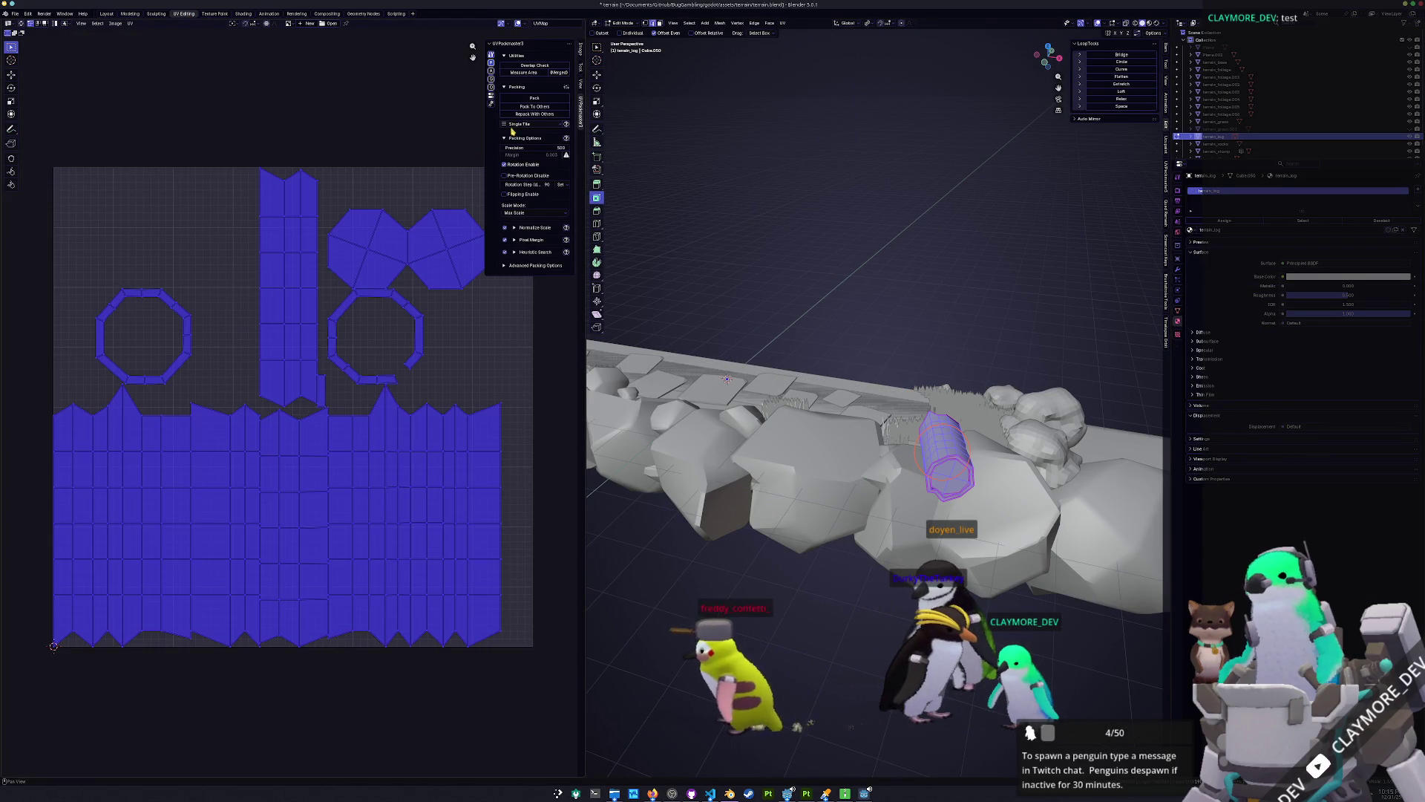
pyautogui.click(534, 98)
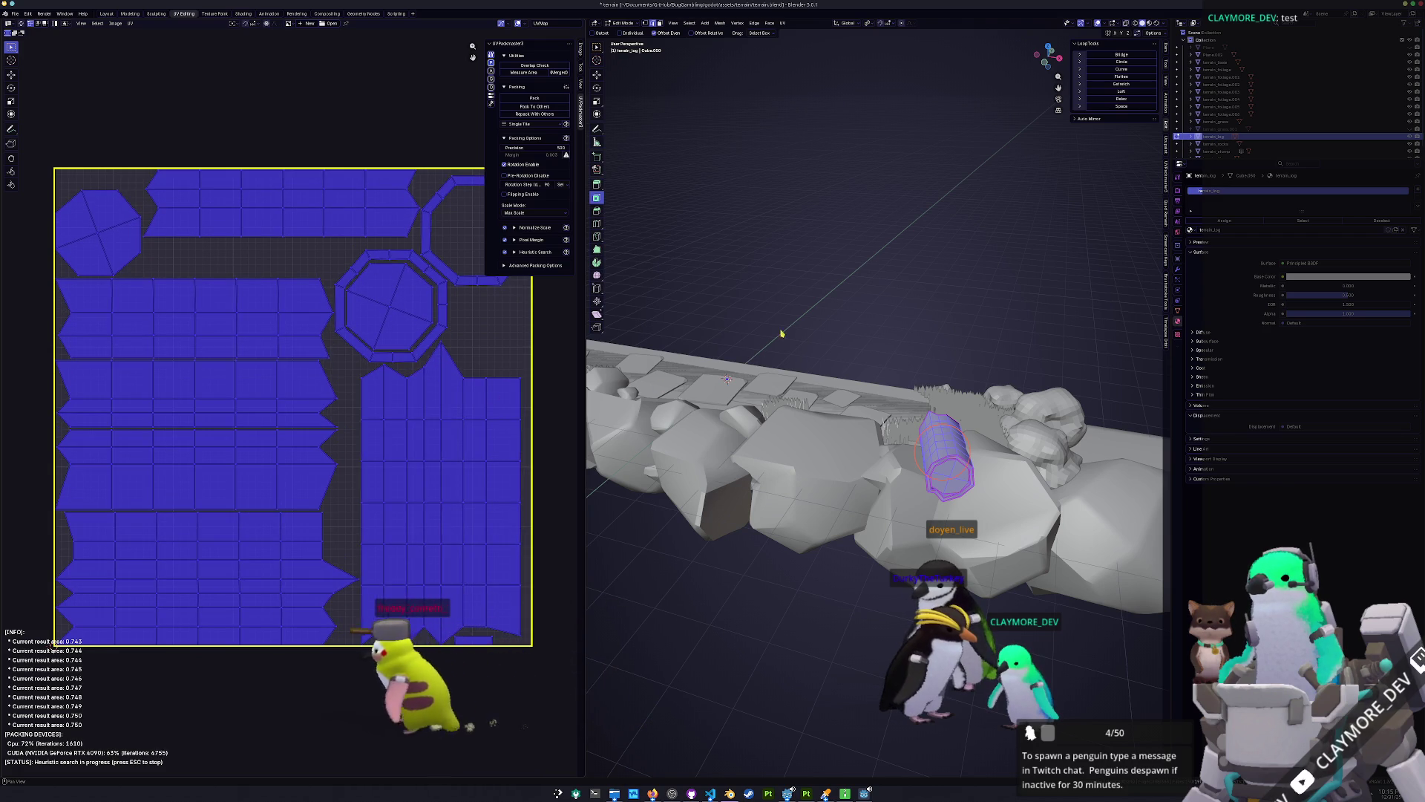
pyautogui.press('Tab')
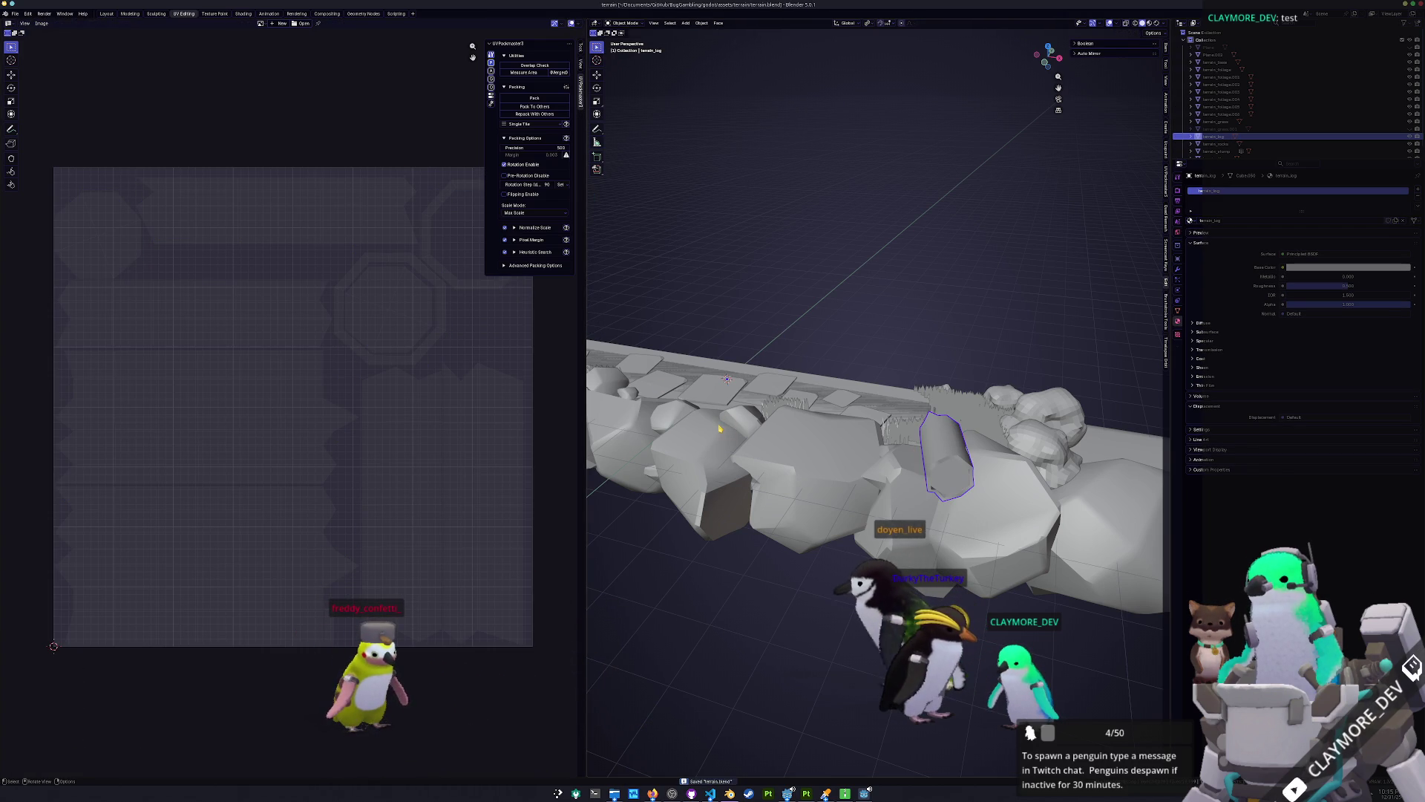
pyautogui.click(16, 14)
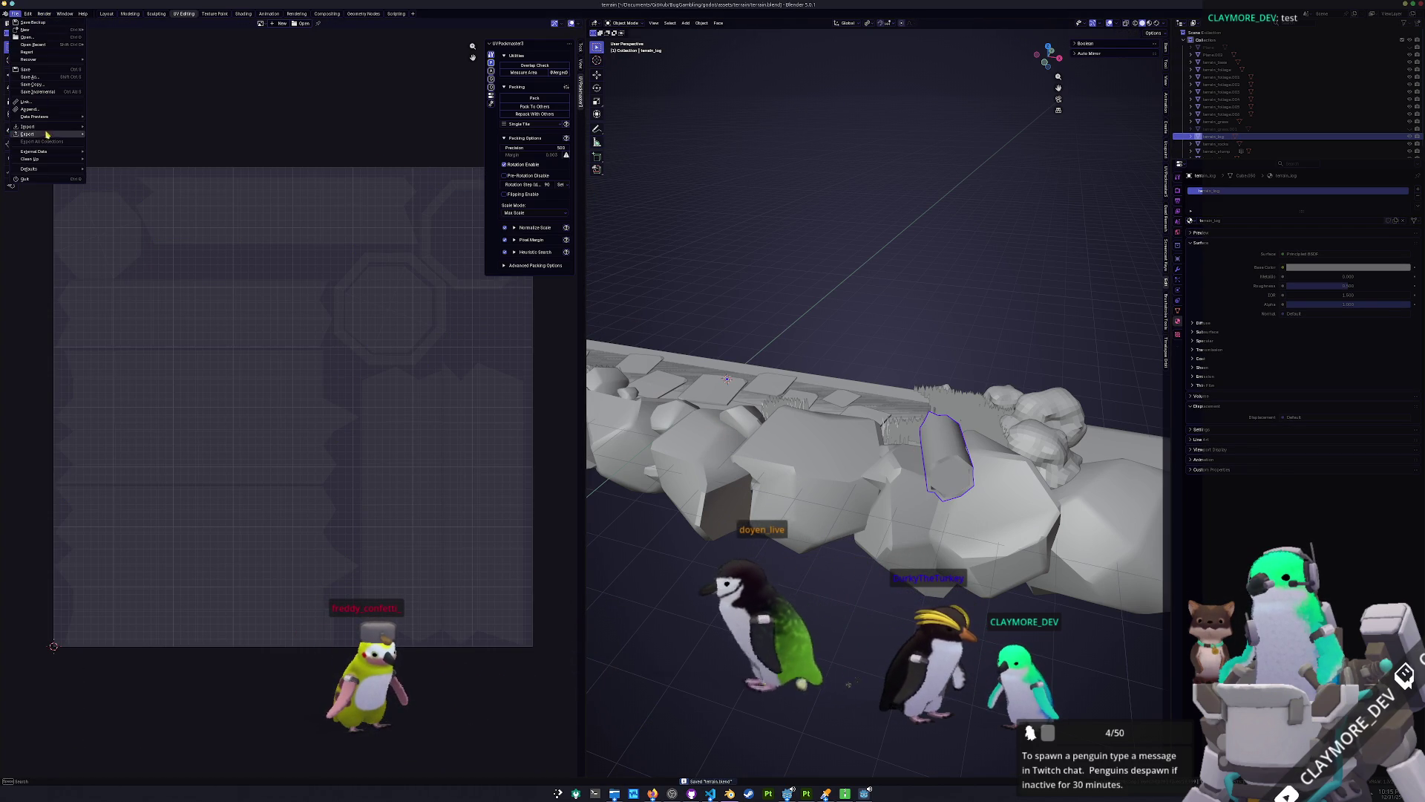
# Export the log mesh in FBX format as terrain_log.fbx, then switch to Substance 3D Painter.
pyautogui.moveTo(46, 134)
pyautogui.click(112, 193)
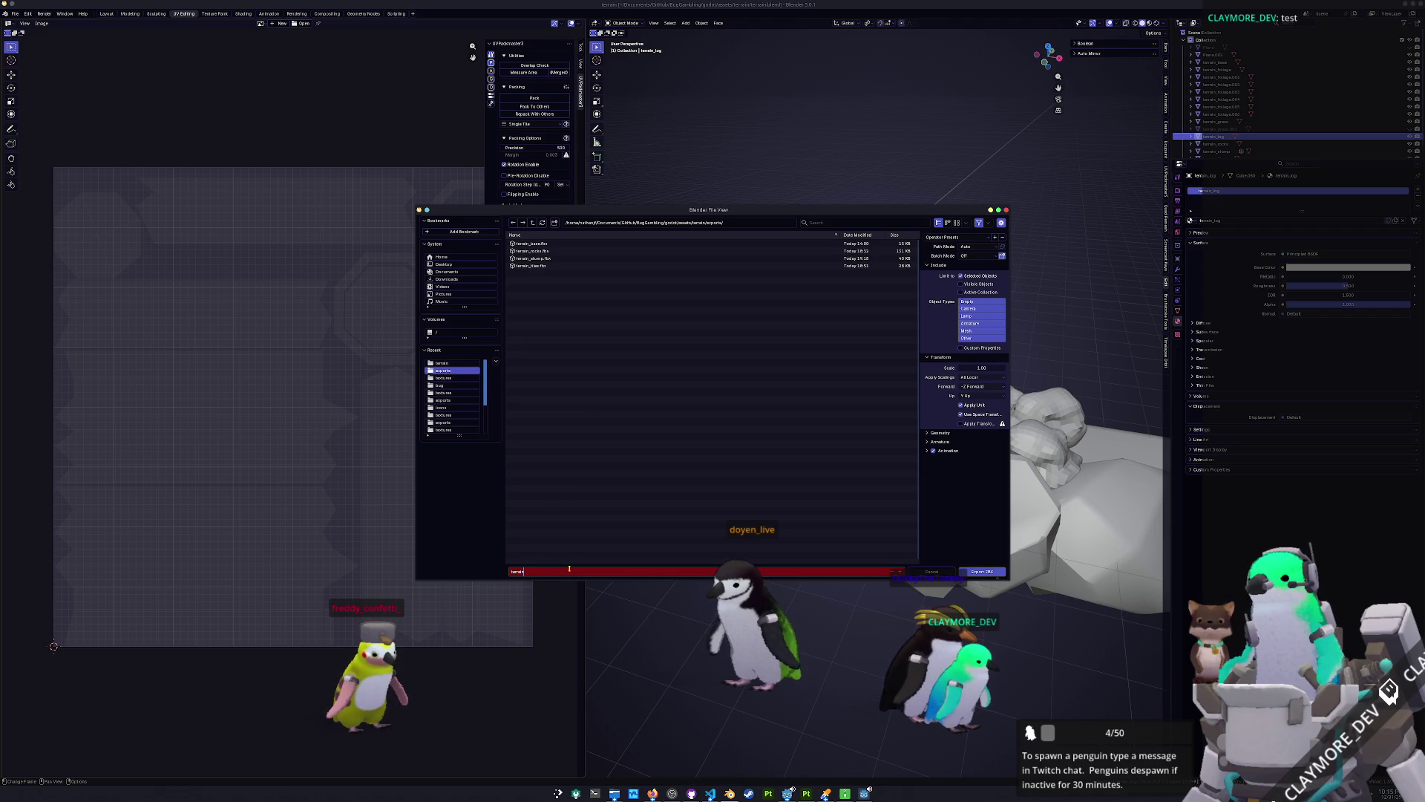
pyautogui.write('_log')
pyautogui.press('Return')
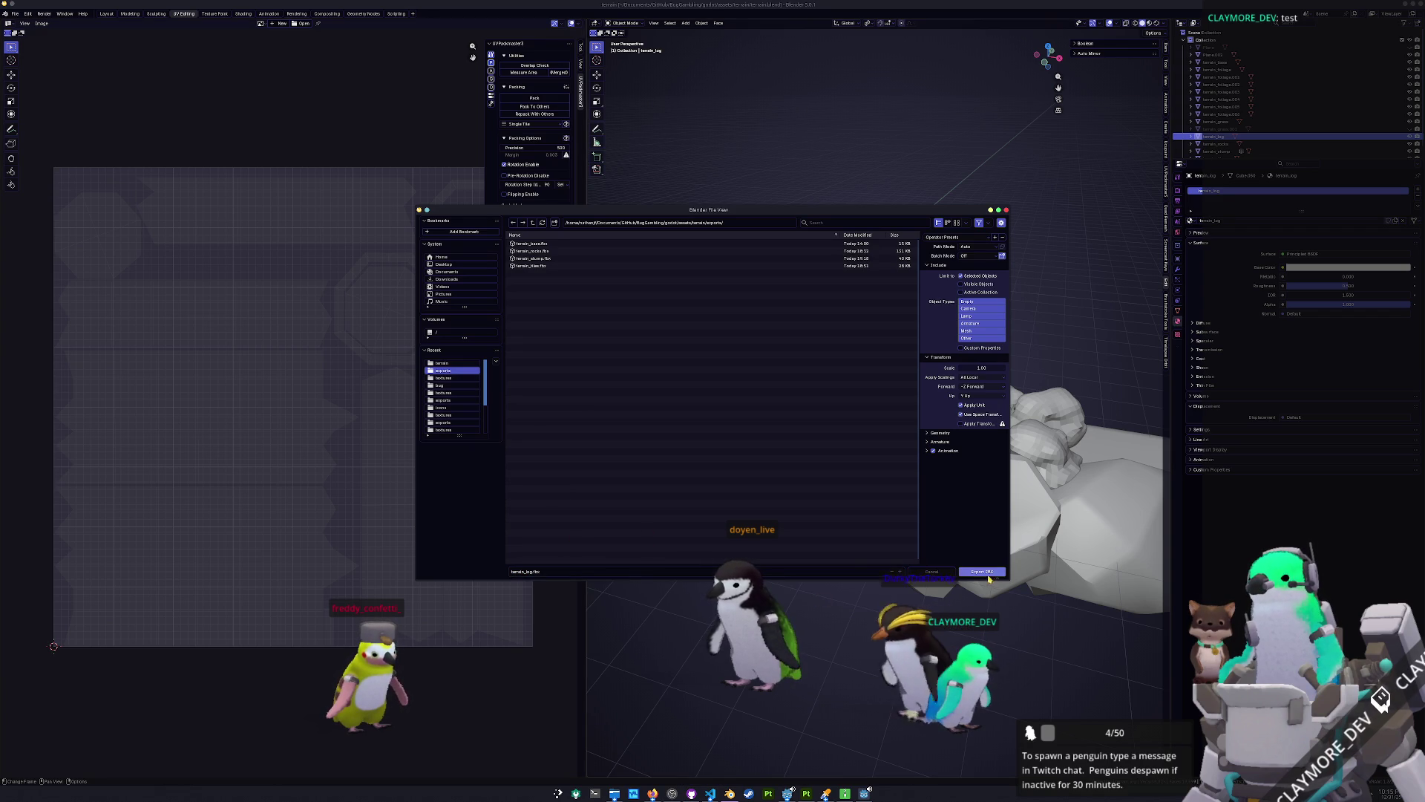
pyautogui.click(989, 574)
pyautogui.click(807, 794)
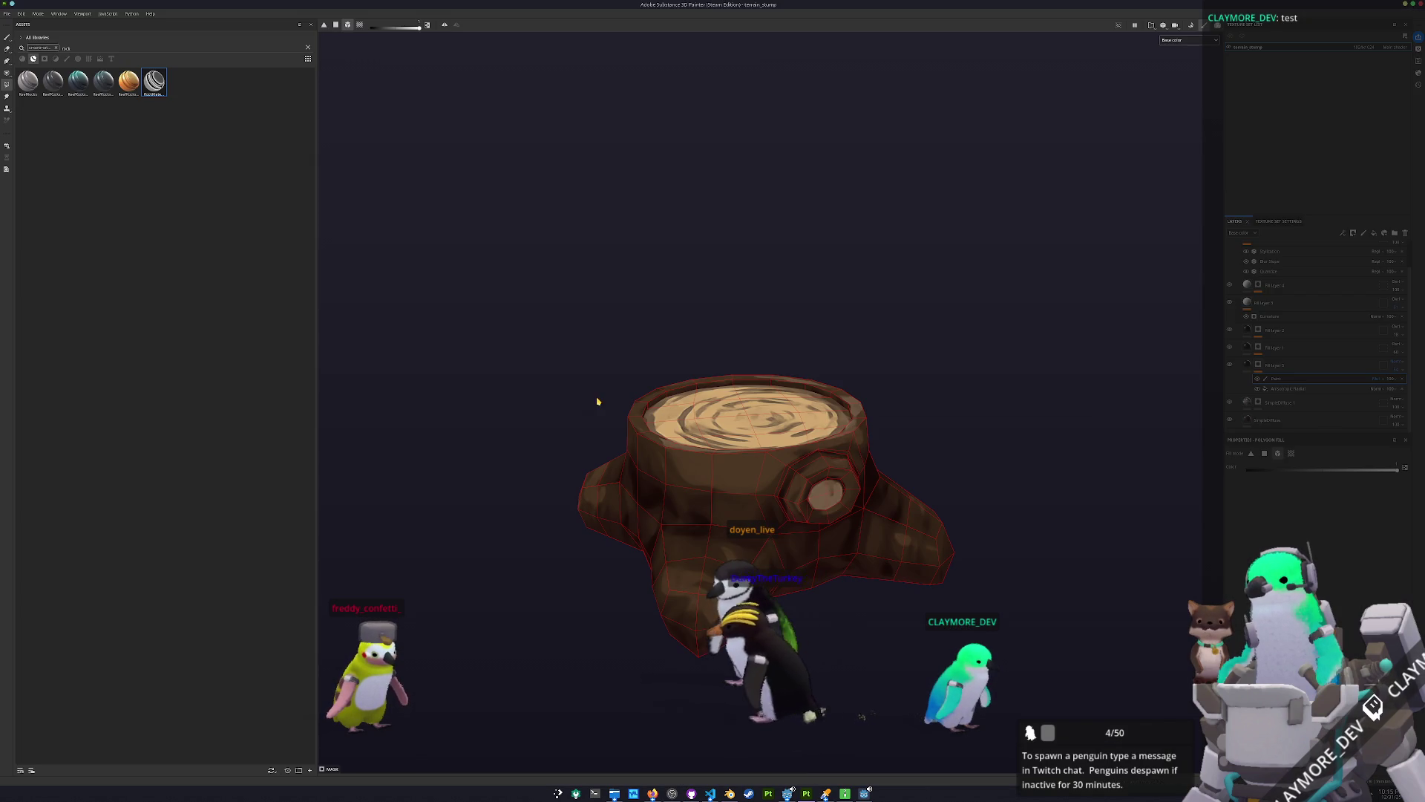
# Rename the stump's material folder layer to LogMaterial.
pyautogui.scroll(2, 1266, 271)
pyautogui.click(1266, 269)
pyautogui.doubleClick(1265, 268)
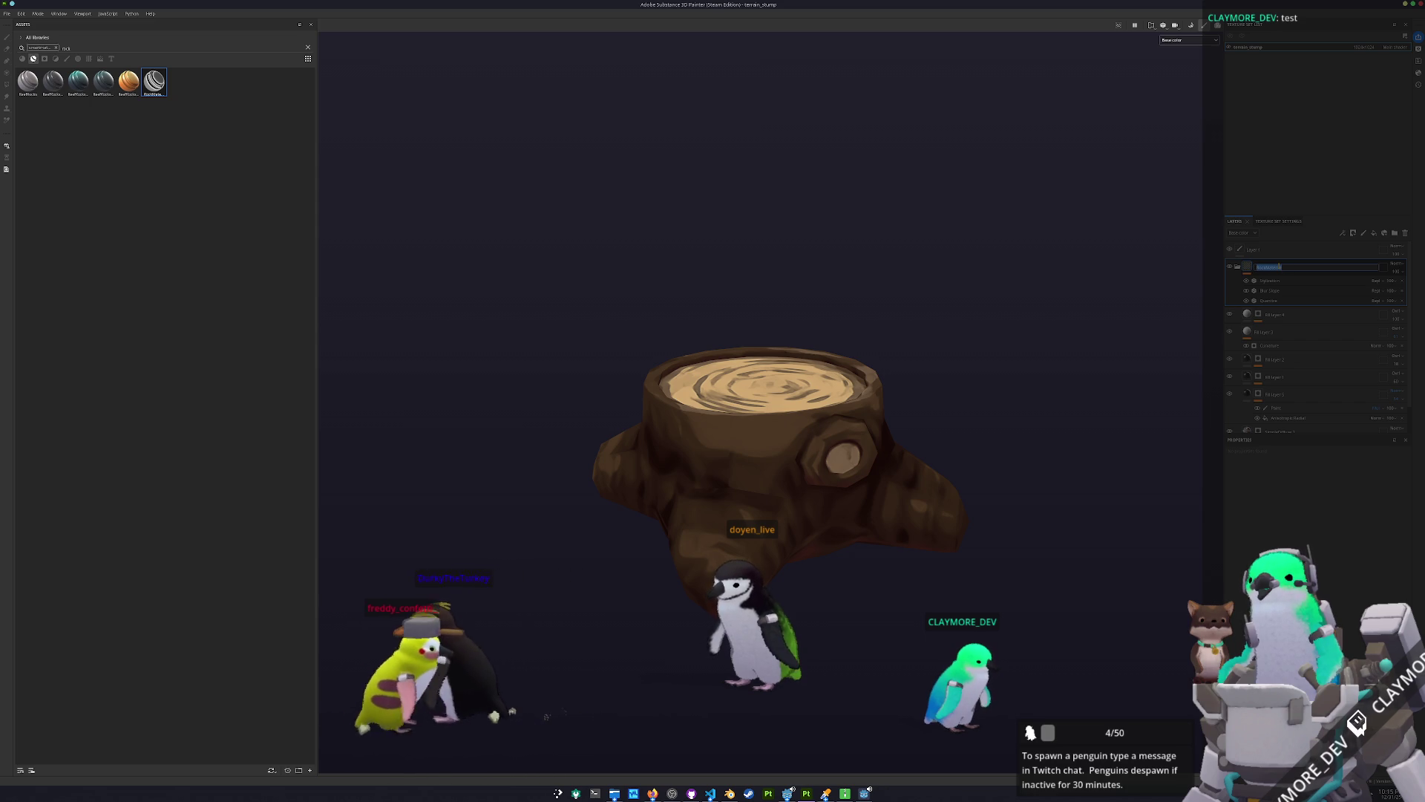
pyautogui.write('terial')
pyautogui.press('Return')
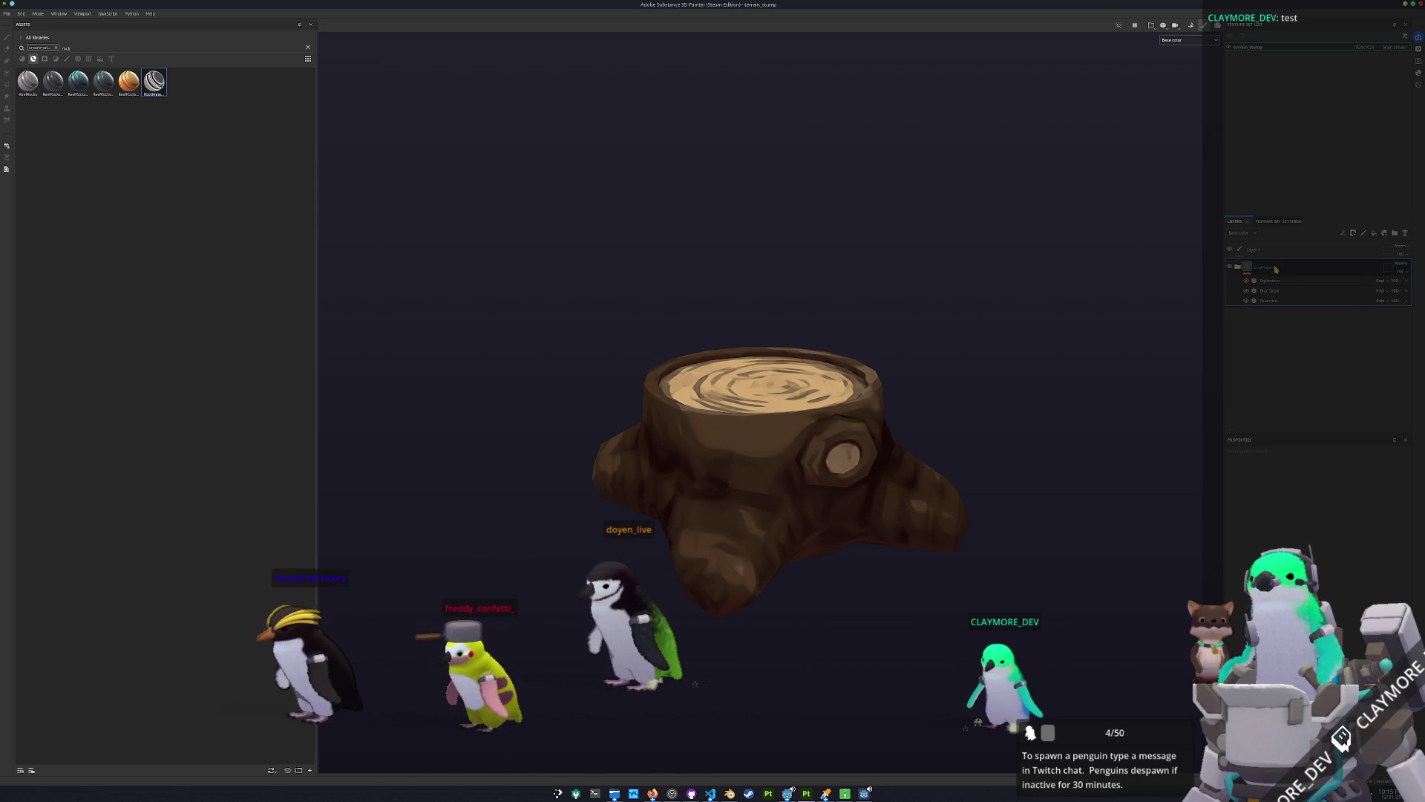
# Save the LogMaterial folder as a smart material.
pyautogui.rightClick(1276, 269)
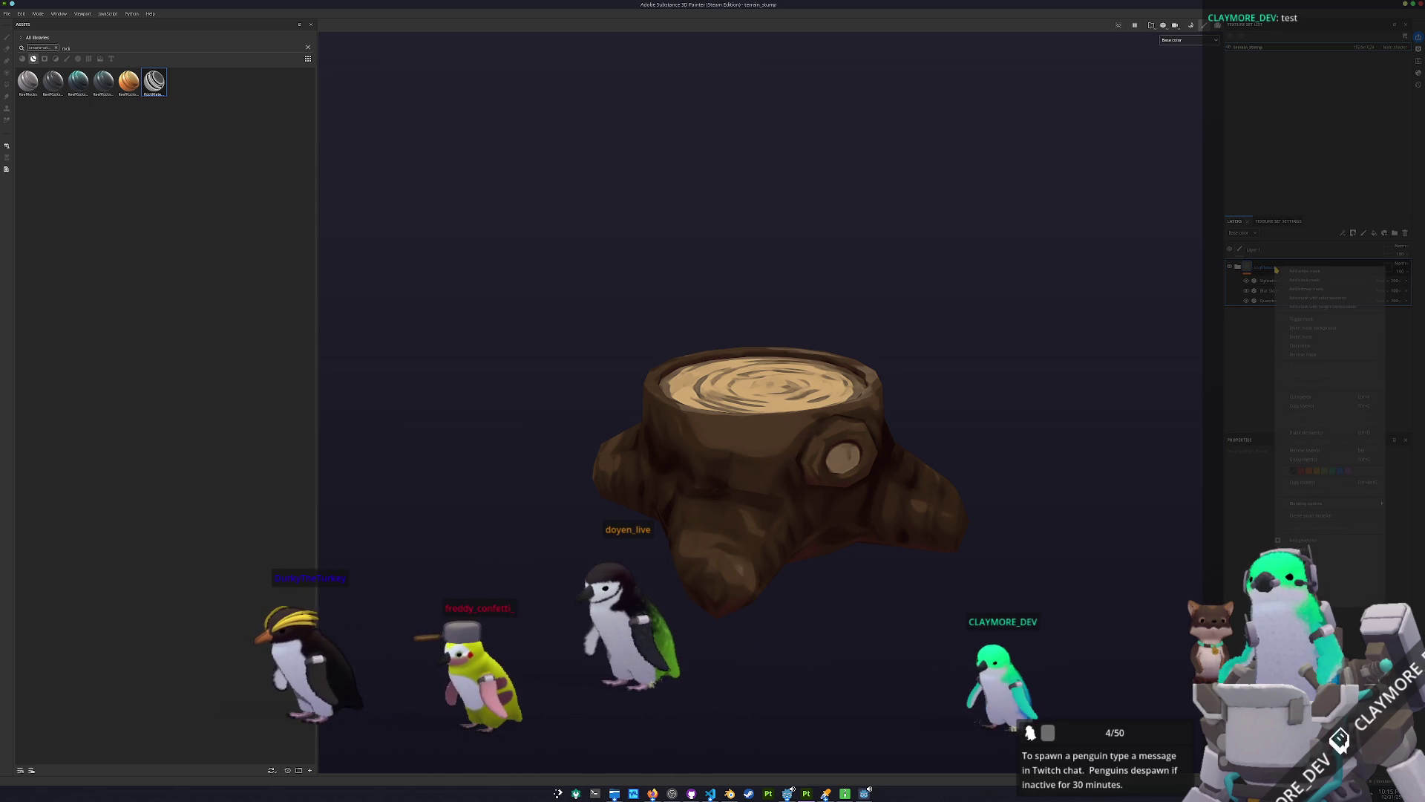
pyautogui.click(1309, 516)
pyautogui.click(7, 14)
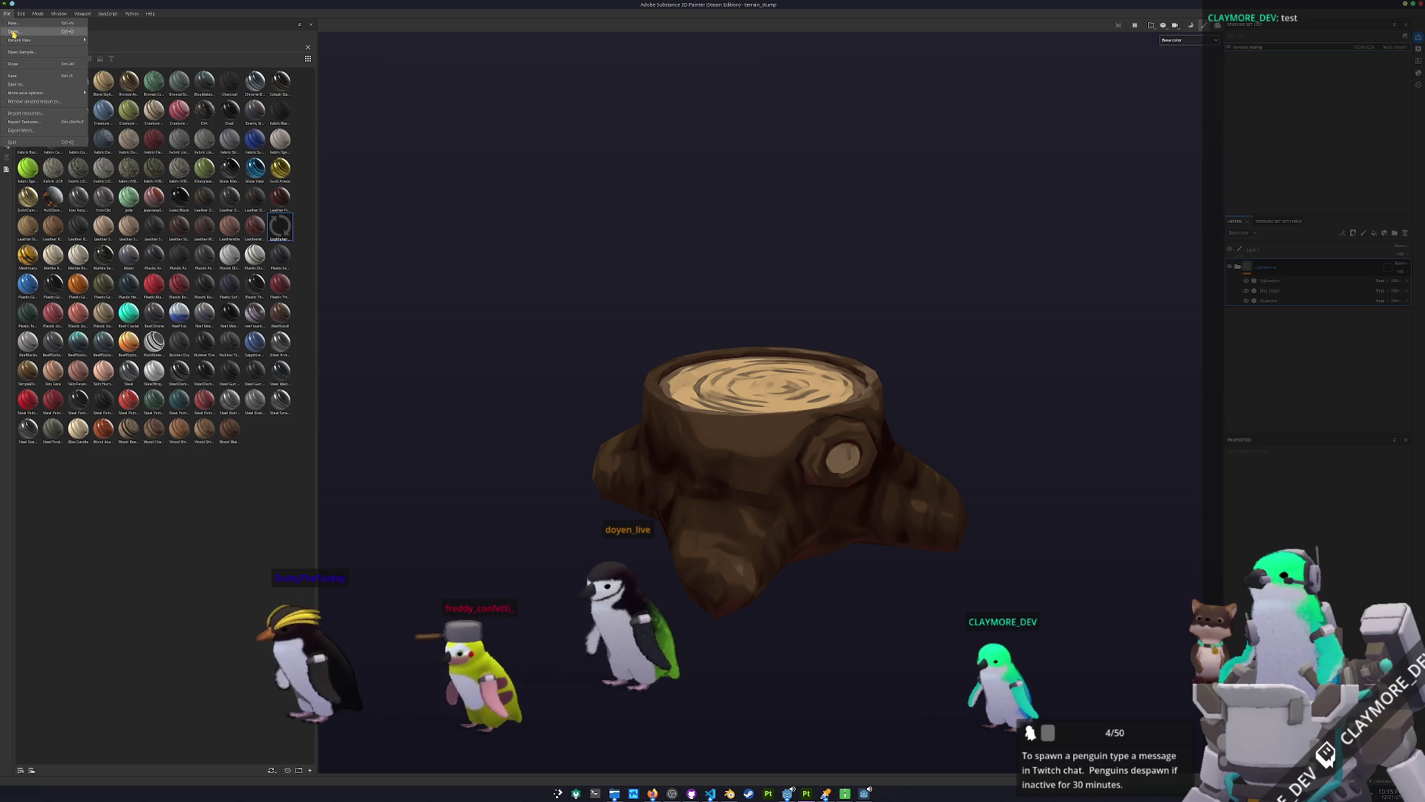
# Create a new project from terrain_log.fbx and start baking its mesh maps.
pyautogui.click(22, 23)
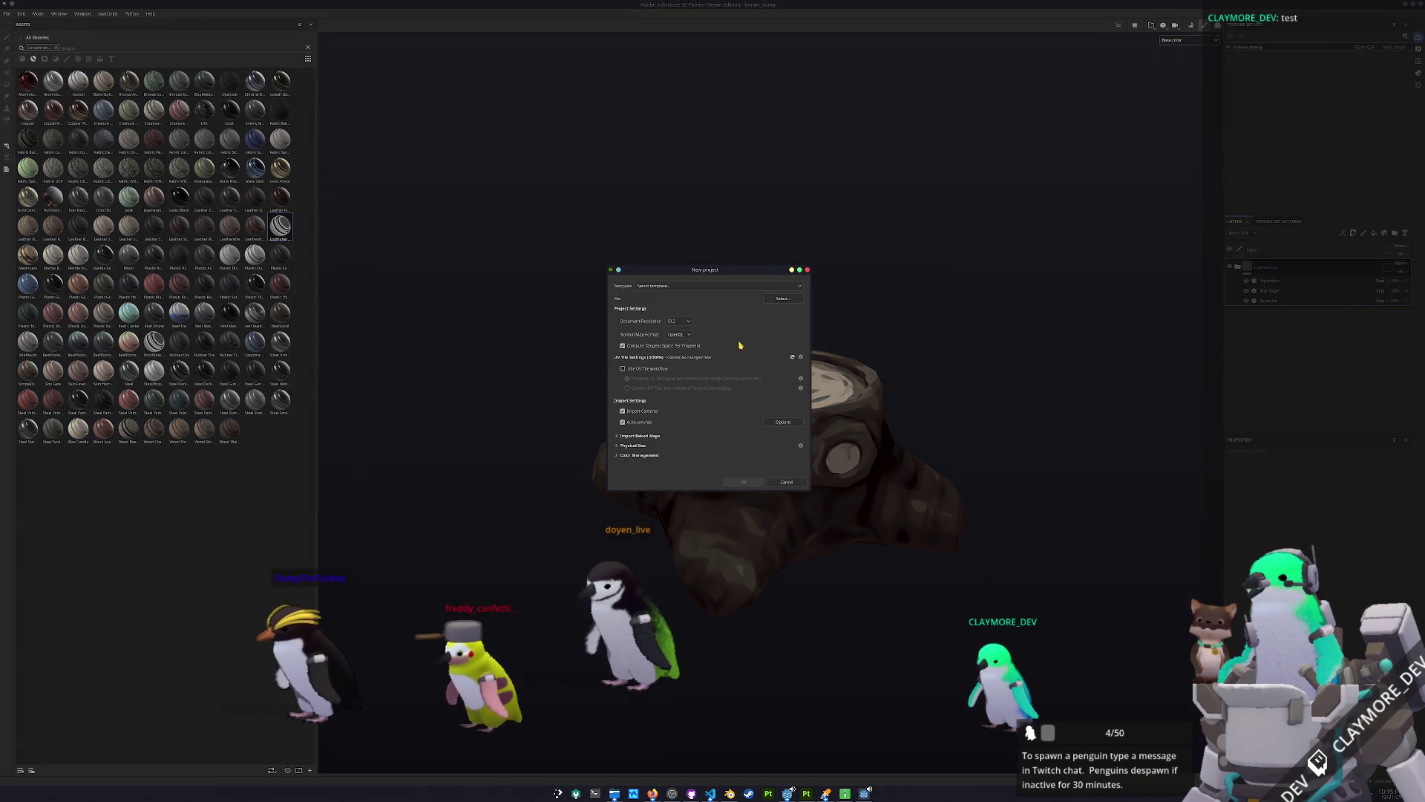
pyautogui.click(780, 299)
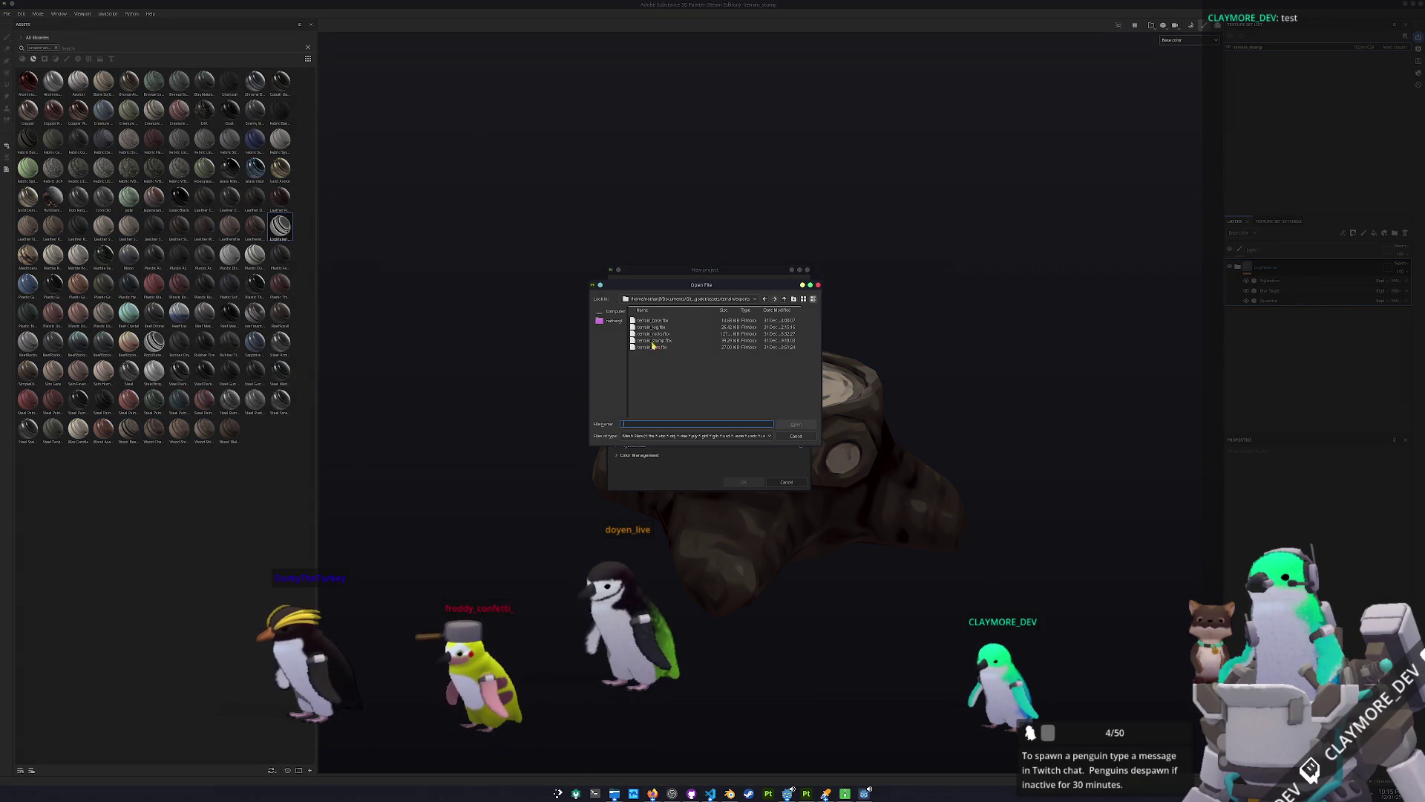
pyautogui.doubleClick(651, 326)
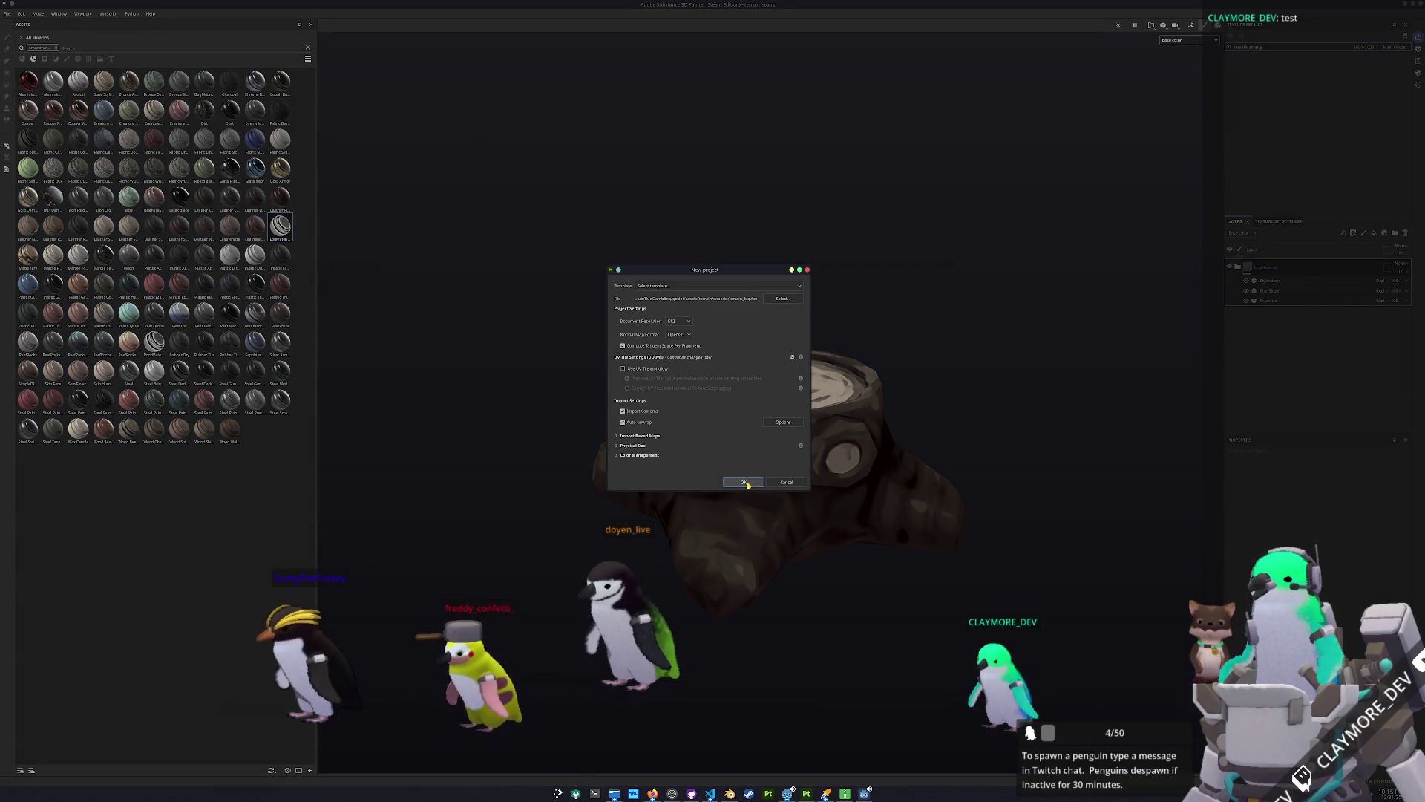
pyautogui.click(745, 482)
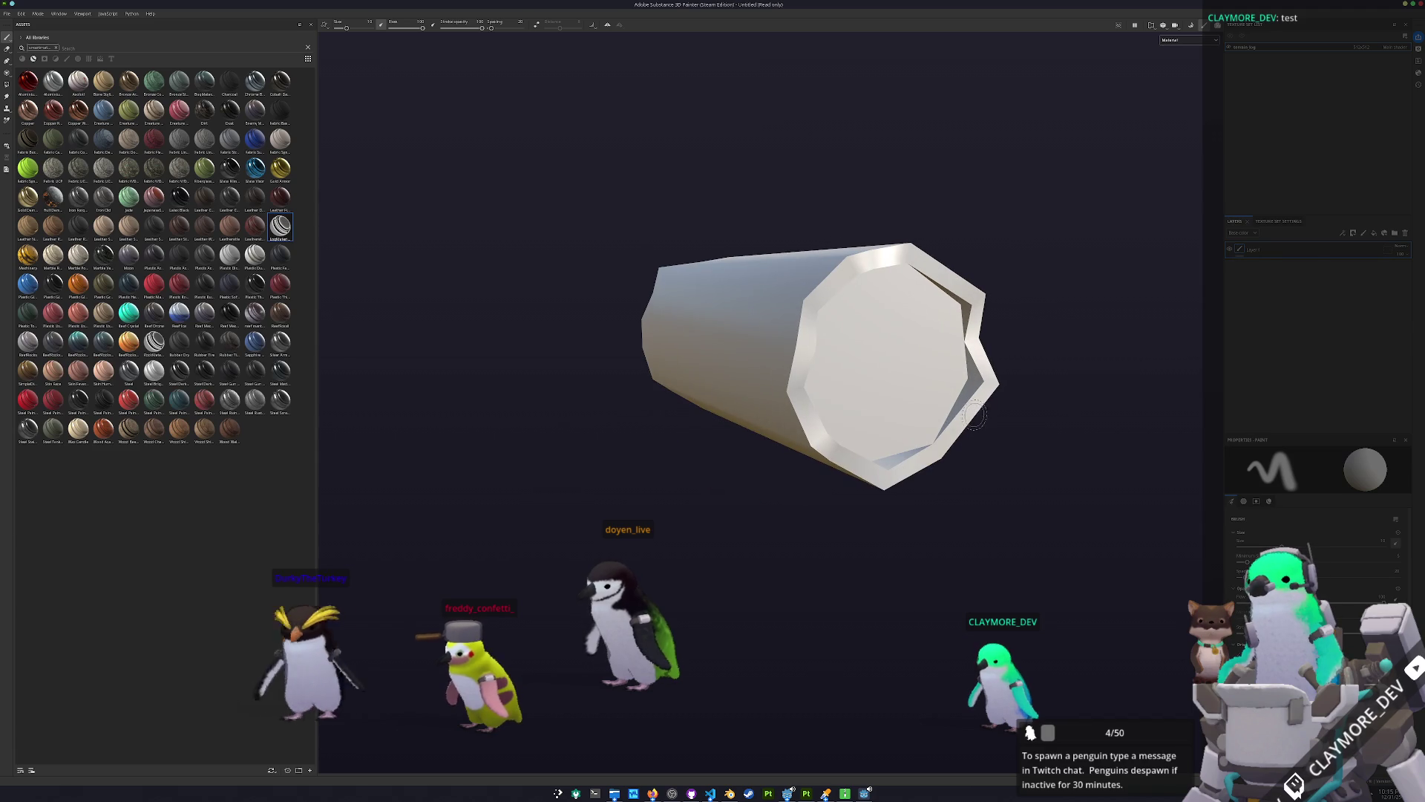
pyautogui.hotkey('ctrl', 'b')
pyautogui.click(870, 752)
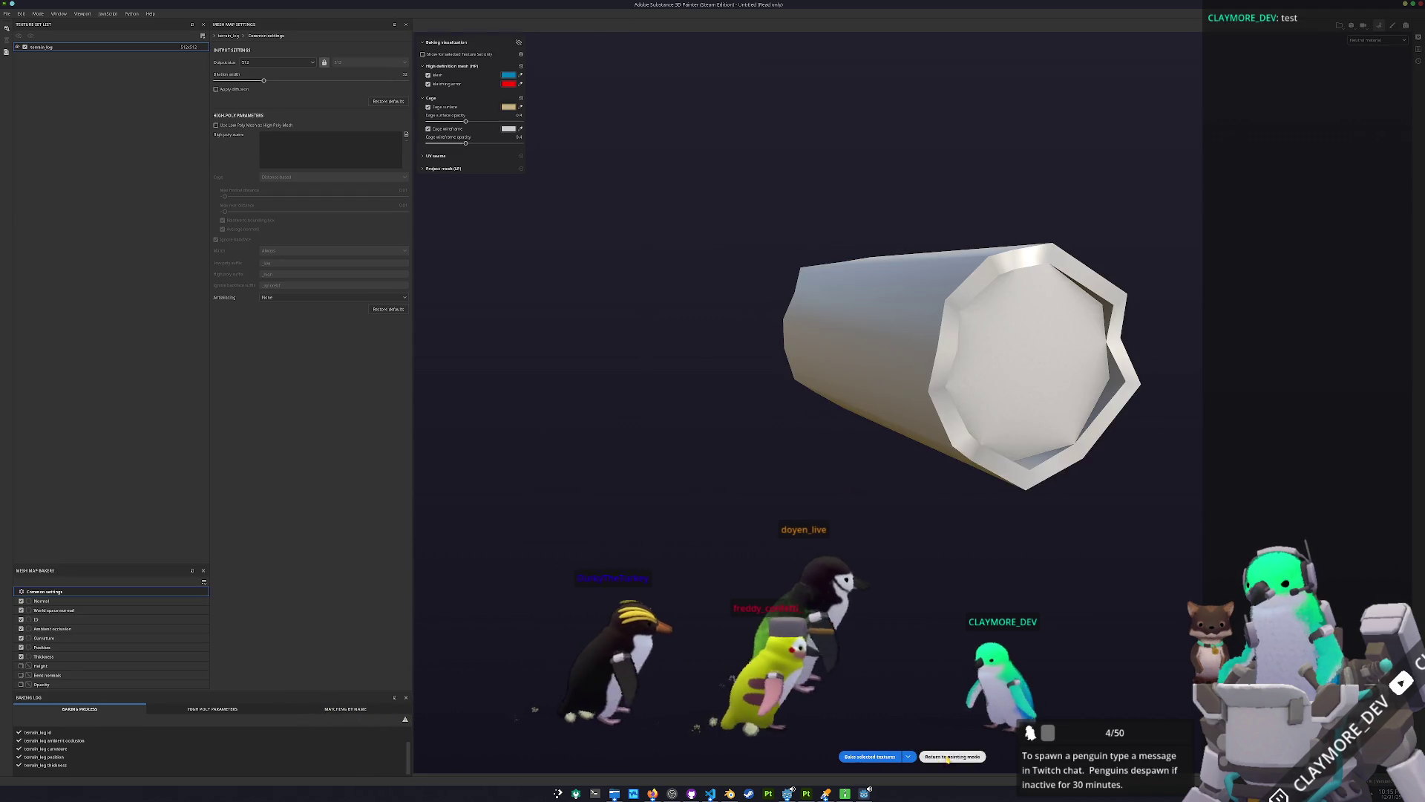
# View the Base color channel and apply the LogMaterial smart material to the log.
pyautogui.click(951, 756)
pyautogui.click(1186, 40)
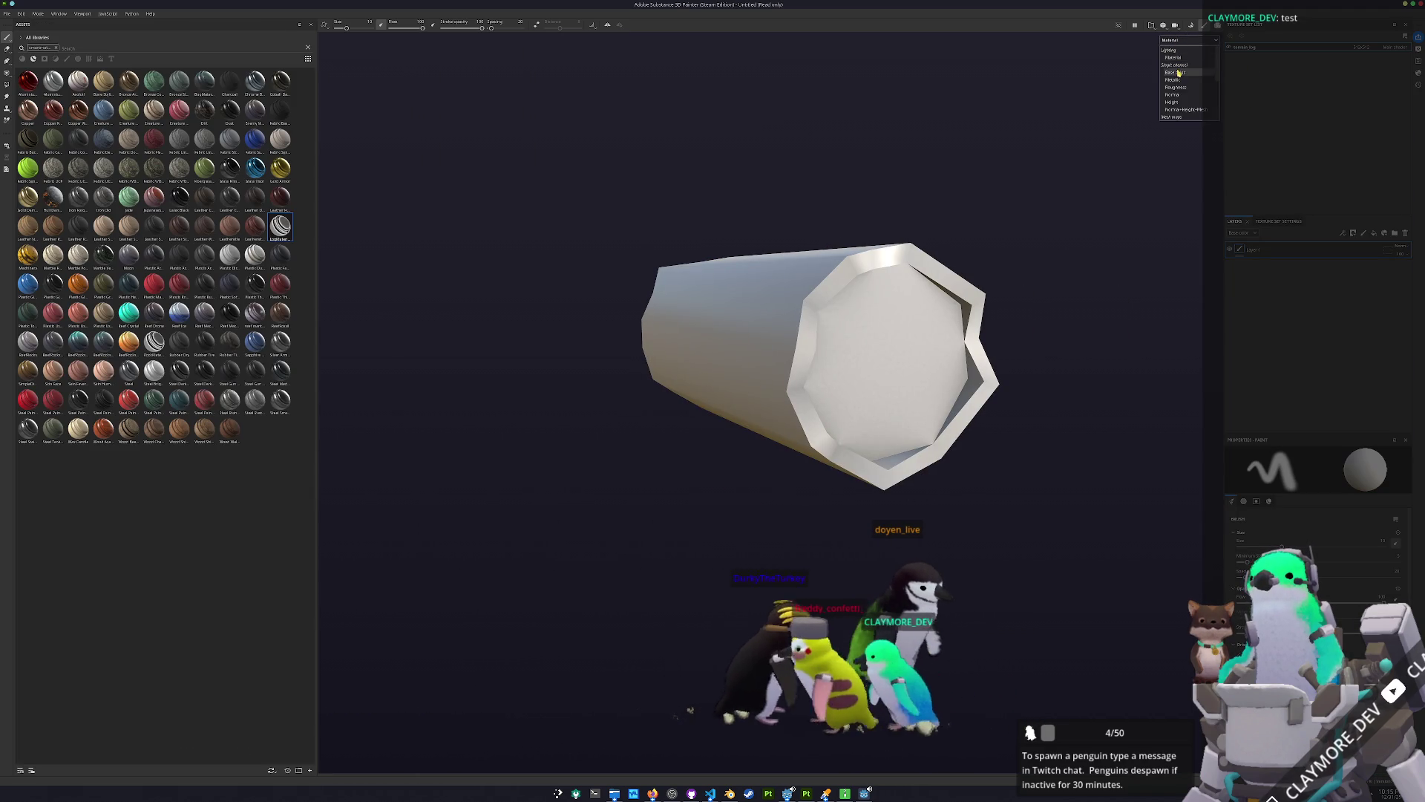
pyautogui.click(1180, 73)
pyautogui.moveTo(285, 231); pyautogui.dragTo(765, 371)
pyautogui.moveTo(993, 365)
pyautogui.mouseDown()
pyautogui.moveTo(929, 297)
pyautogui.moveTo(901, 318)
pyautogui.moveTo(1076, 247)
pyautogui.moveTo(1136, 256)
pyautogui.mouseUp()
pyautogui.click(1270, 281)
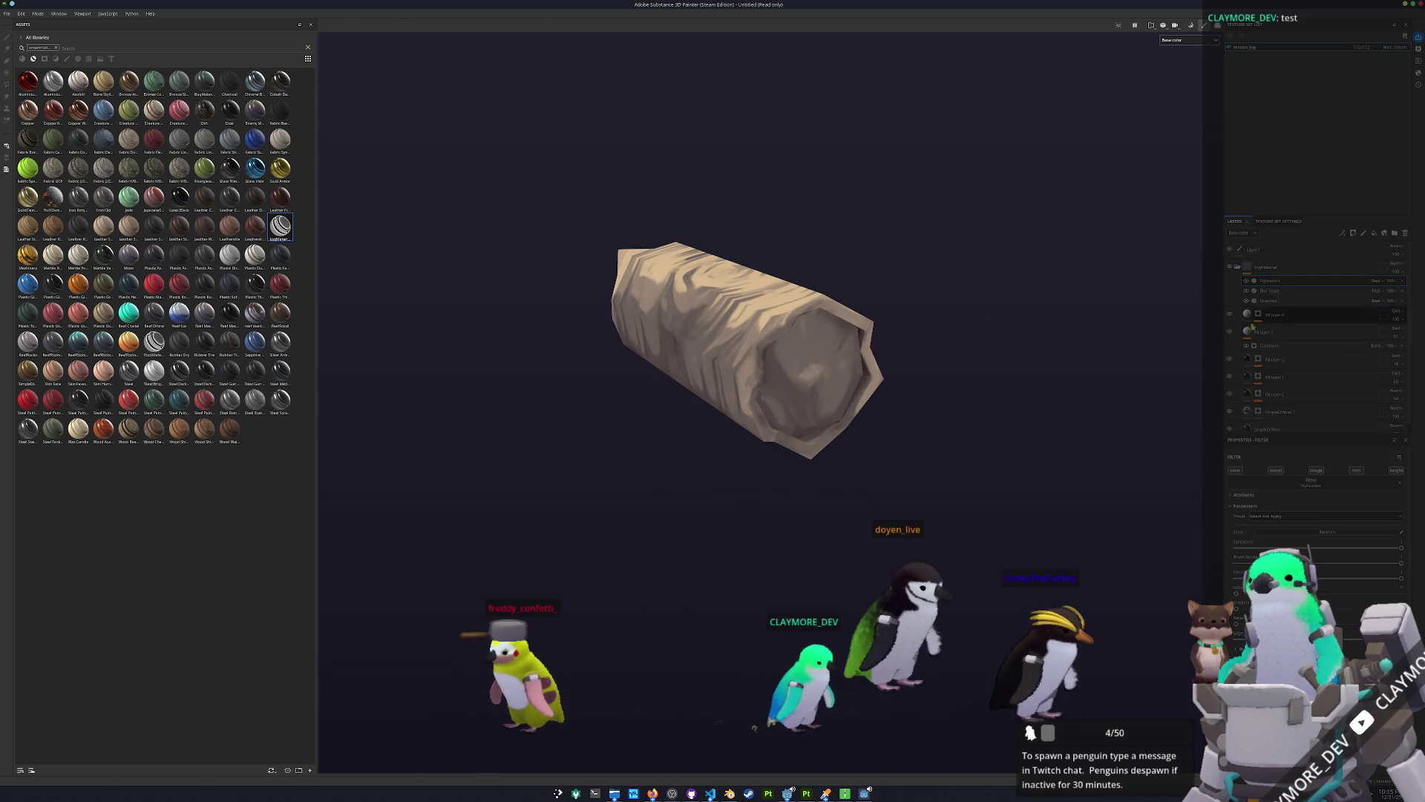
# Add a mask to the SimpleDiffuse 1 layer and switch to polygon fill masking.
pyautogui.click(1230, 403)
pyautogui.click(1230, 403)
pyautogui.click(1259, 402)
pyautogui.rightClick(1259, 406)
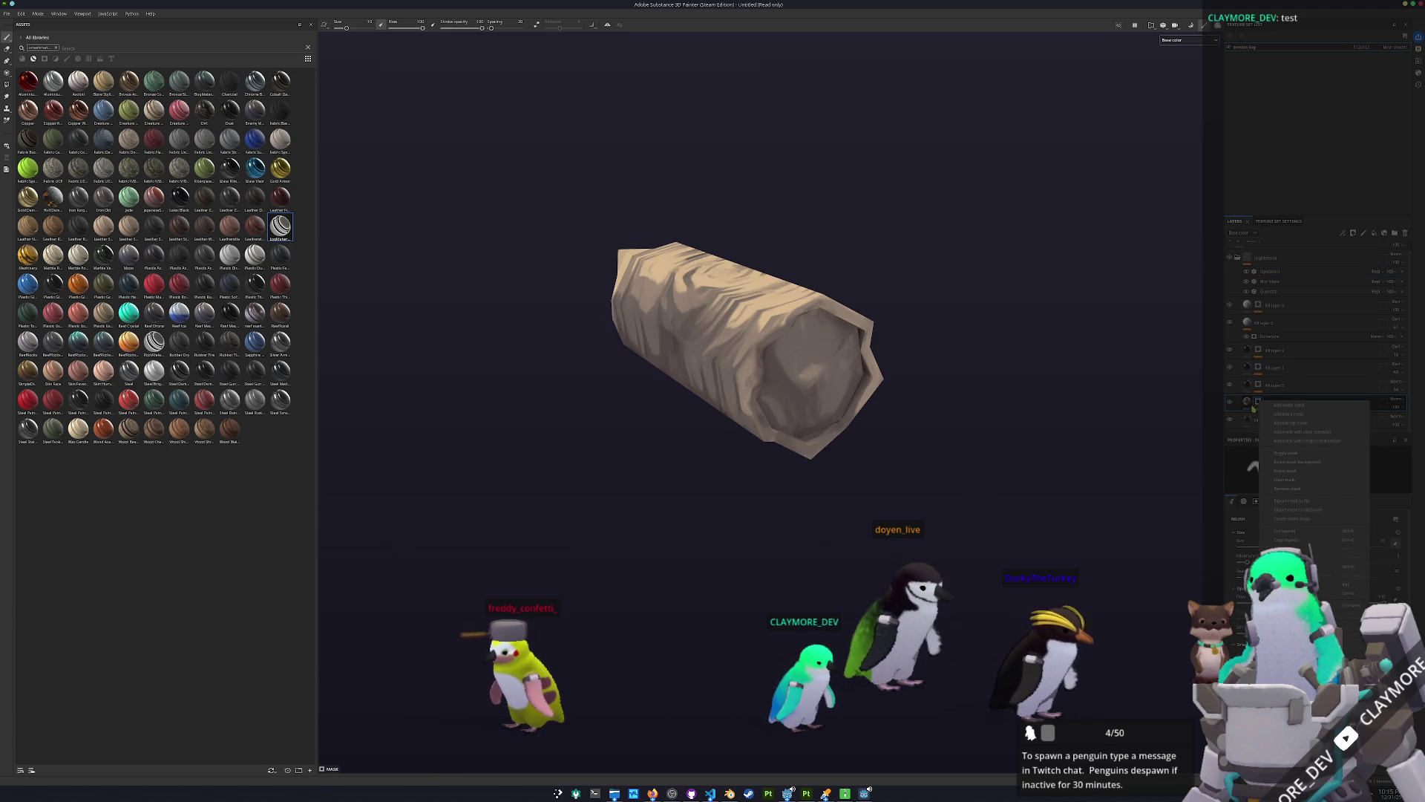
pyautogui.click(1293, 488)
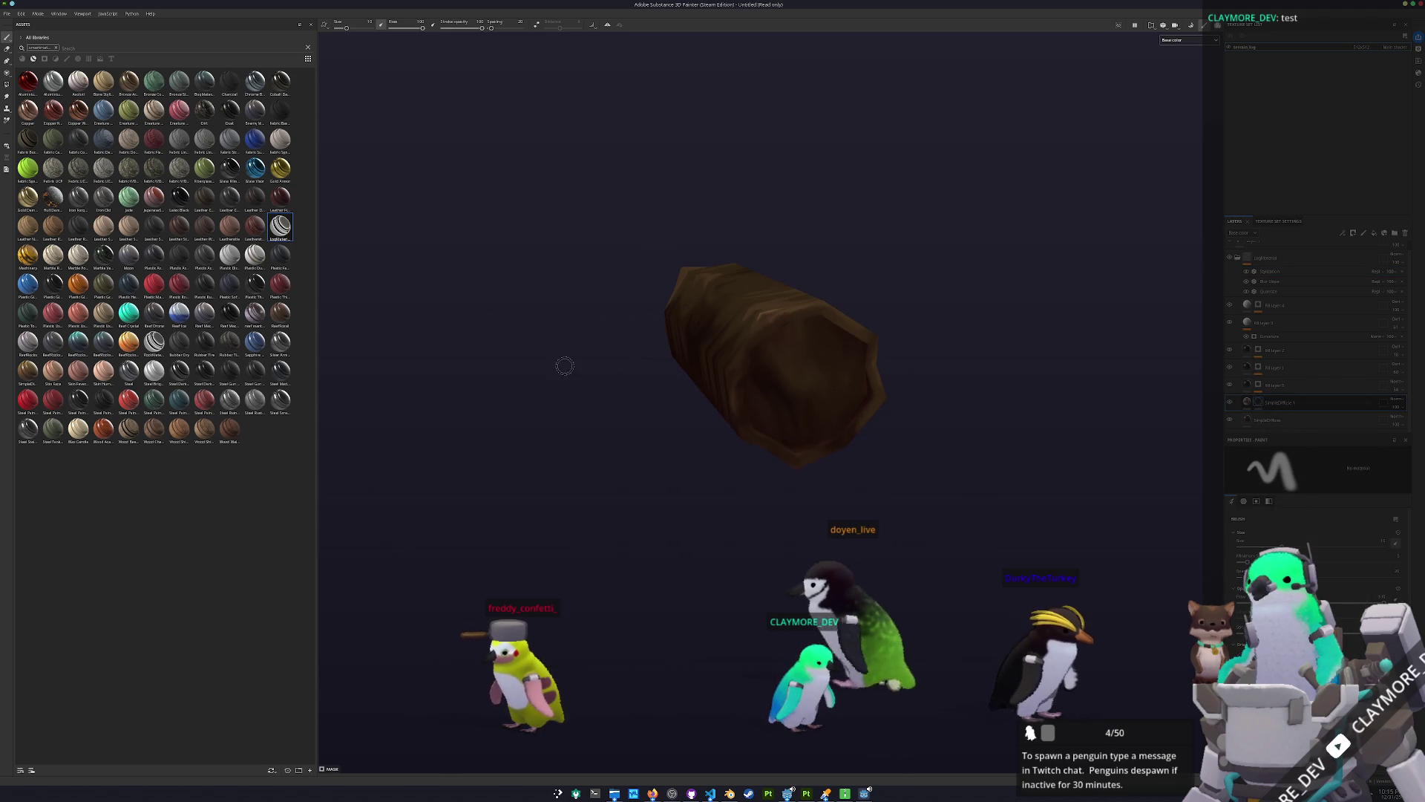
pyautogui.click(7, 84)
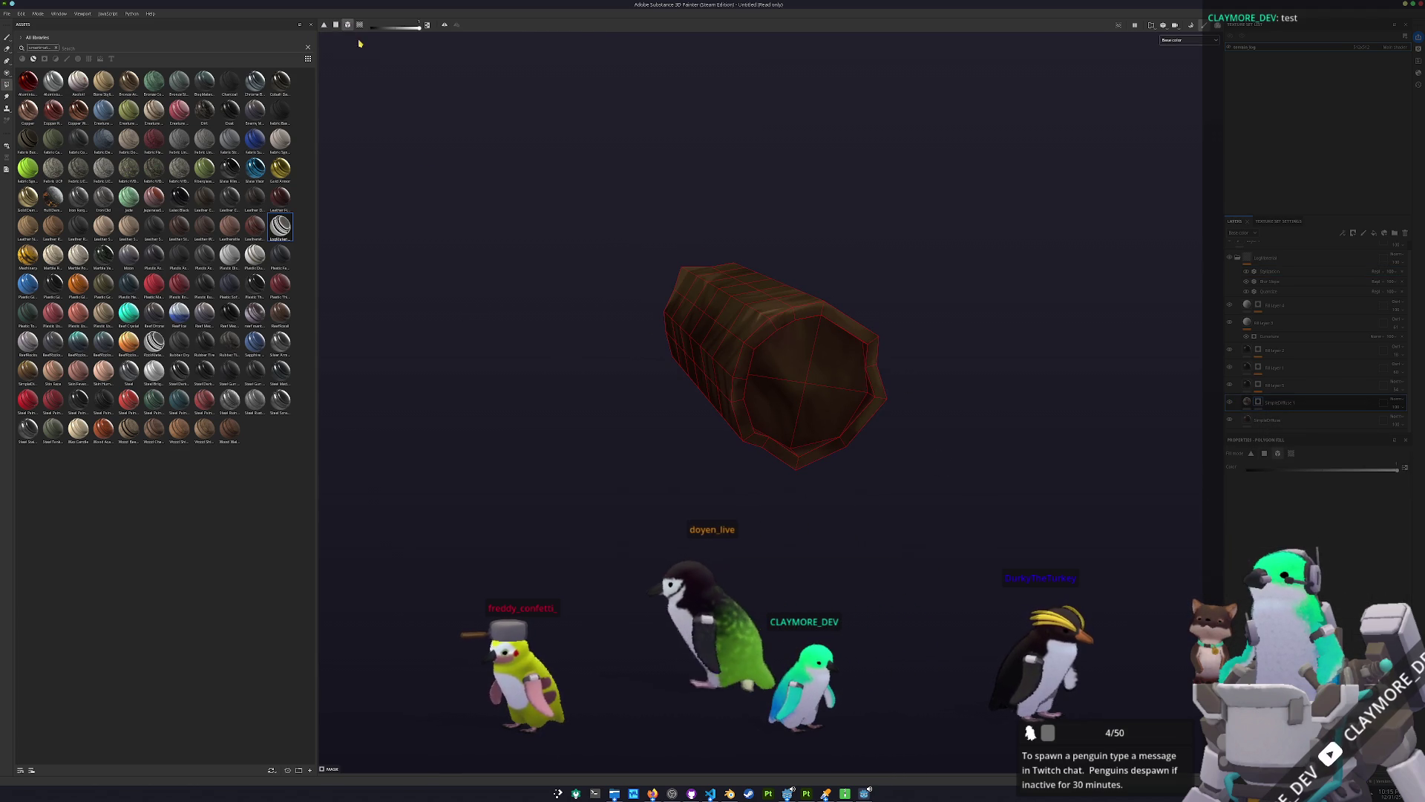
# Add a polygon fill to the layer's mask while viewing the log's end cap.
pyautogui.moveTo(834, 415)
pyautogui.mouseDown()
pyautogui.moveTo(901, 388)
pyautogui.moveTo(706, 381)
pyautogui.moveTo(474, 475)
pyautogui.mouseUp()
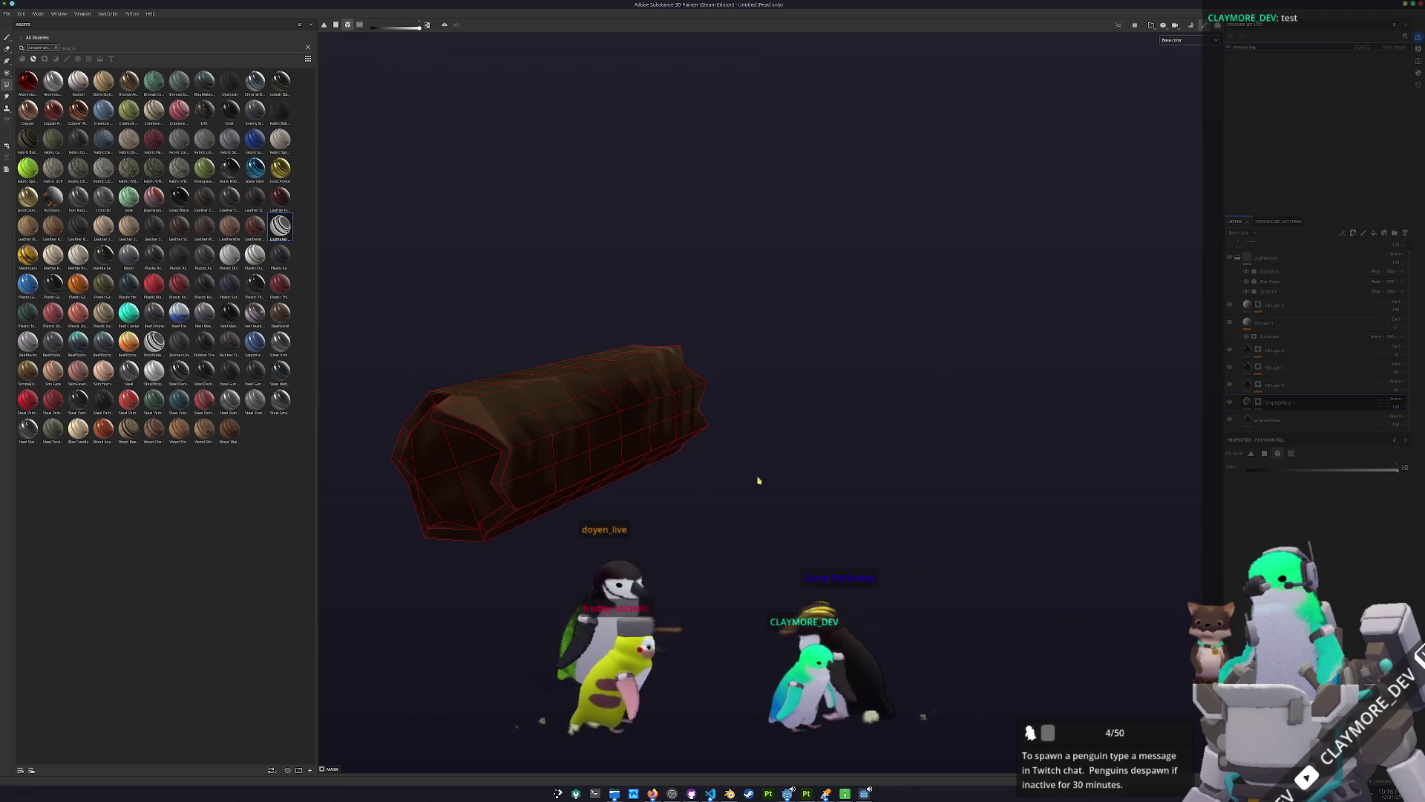
pyautogui.moveTo(461, 455)
pyautogui.mouseDown()
pyautogui.moveTo(515, 394)
pyautogui.moveTo(1034, 376)
pyautogui.mouseUp()
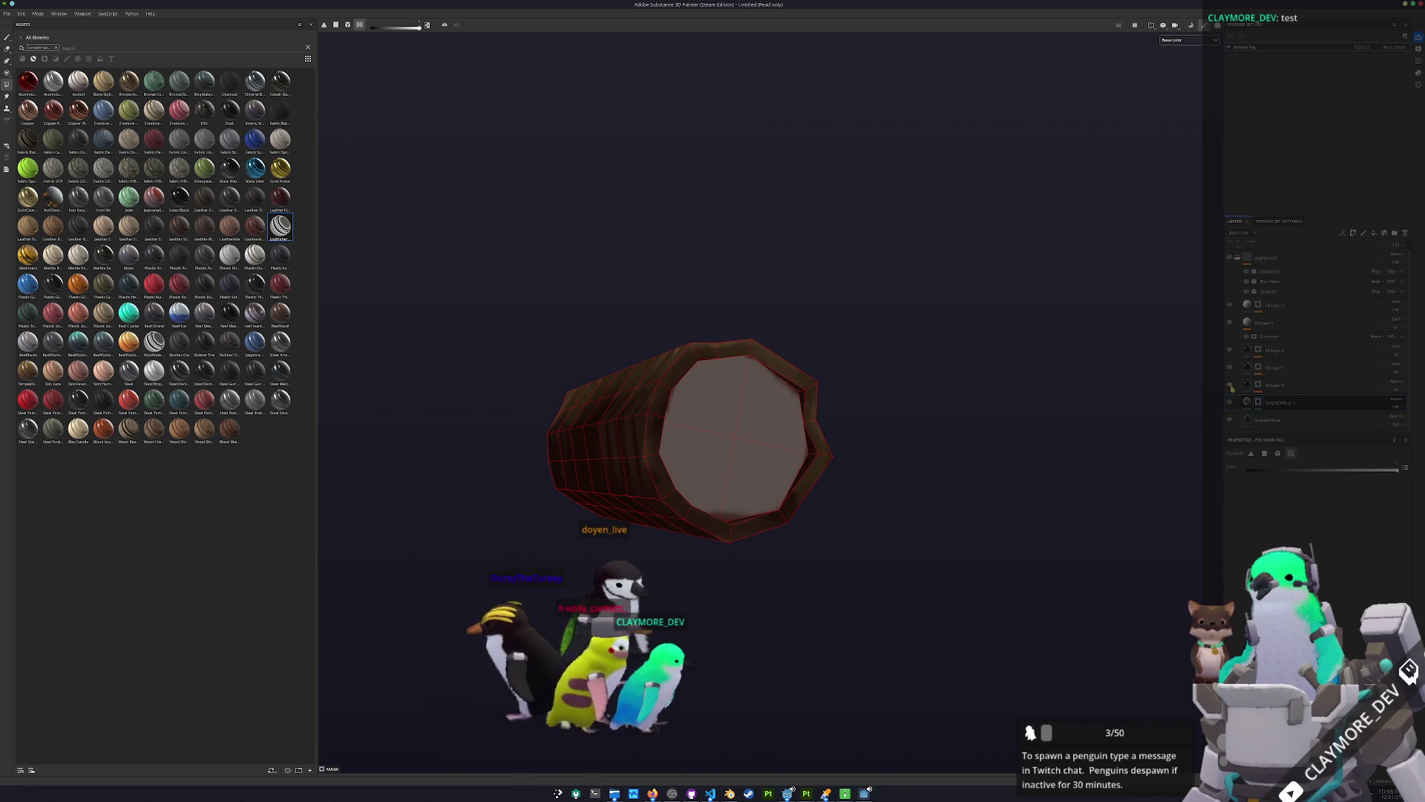
pyautogui.click(1268, 386)
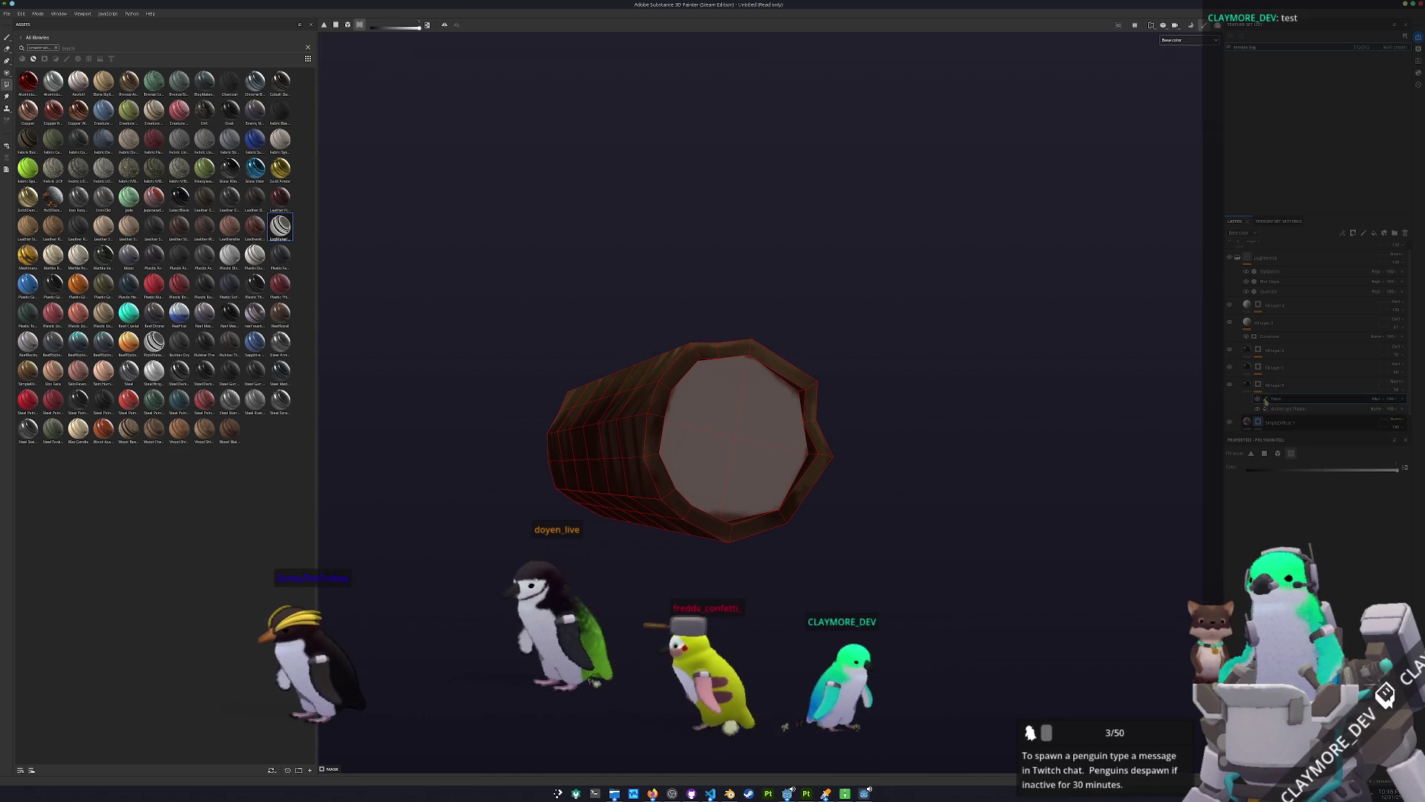
pyautogui.rightClick(1259, 383)
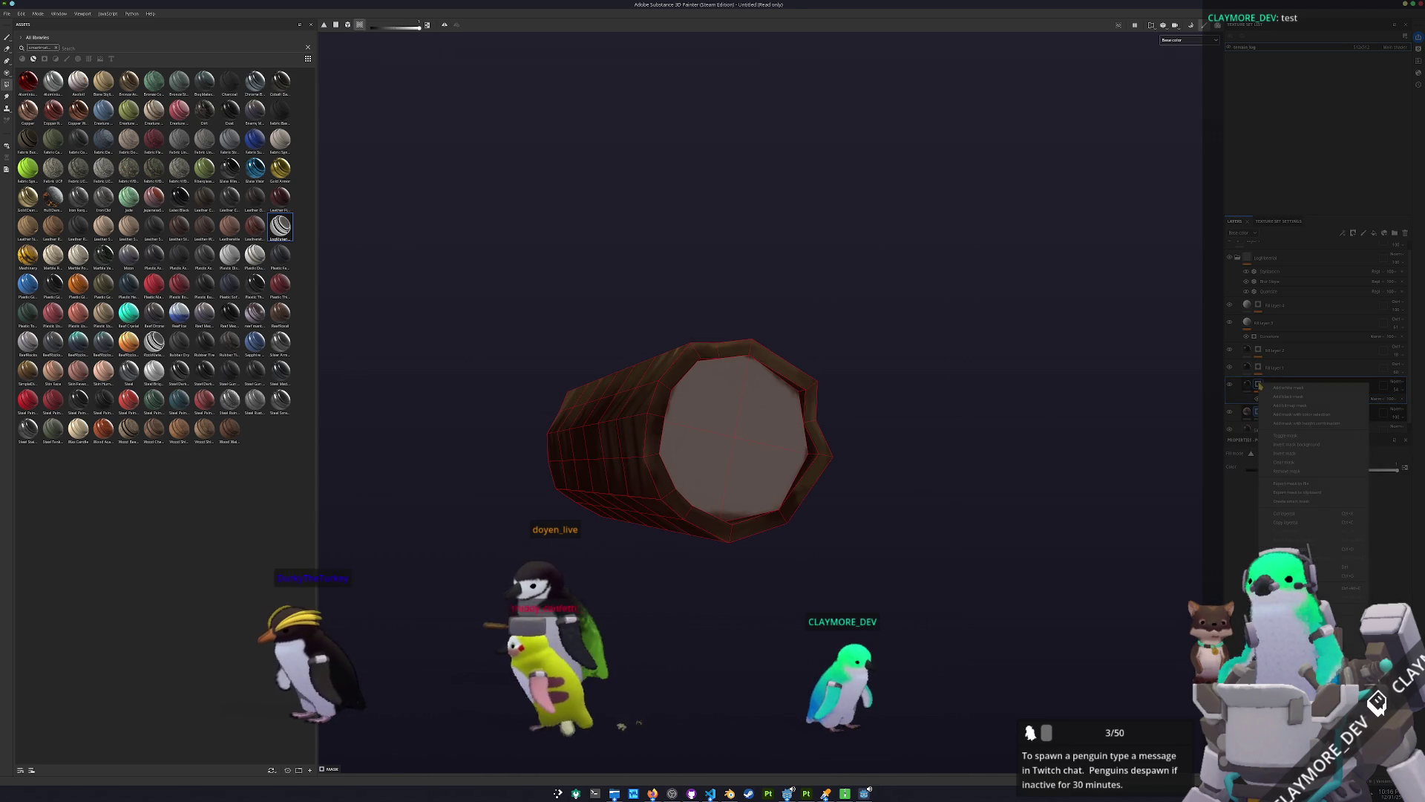
pyautogui.click(1299, 406)
# Give Fill layer 5 a mask with a fill effect.
pyautogui.moveTo(738, 449)
pyautogui.mouseDown()
pyautogui.moveTo(707, 483)
pyautogui.moveTo(605, 483)
pyautogui.mouseUp()
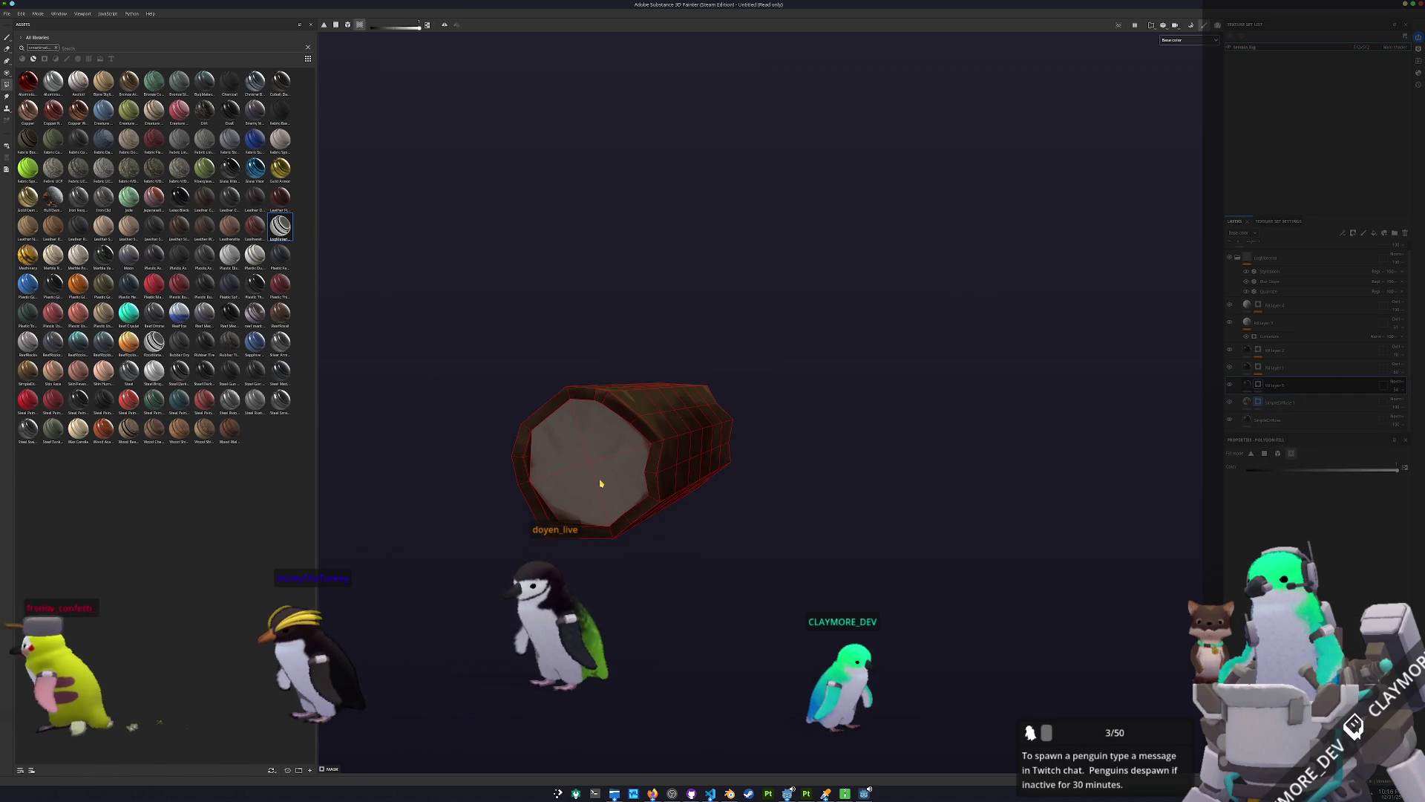
pyautogui.moveTo(949, 452); pyautogui.dragTo(1054, 446)
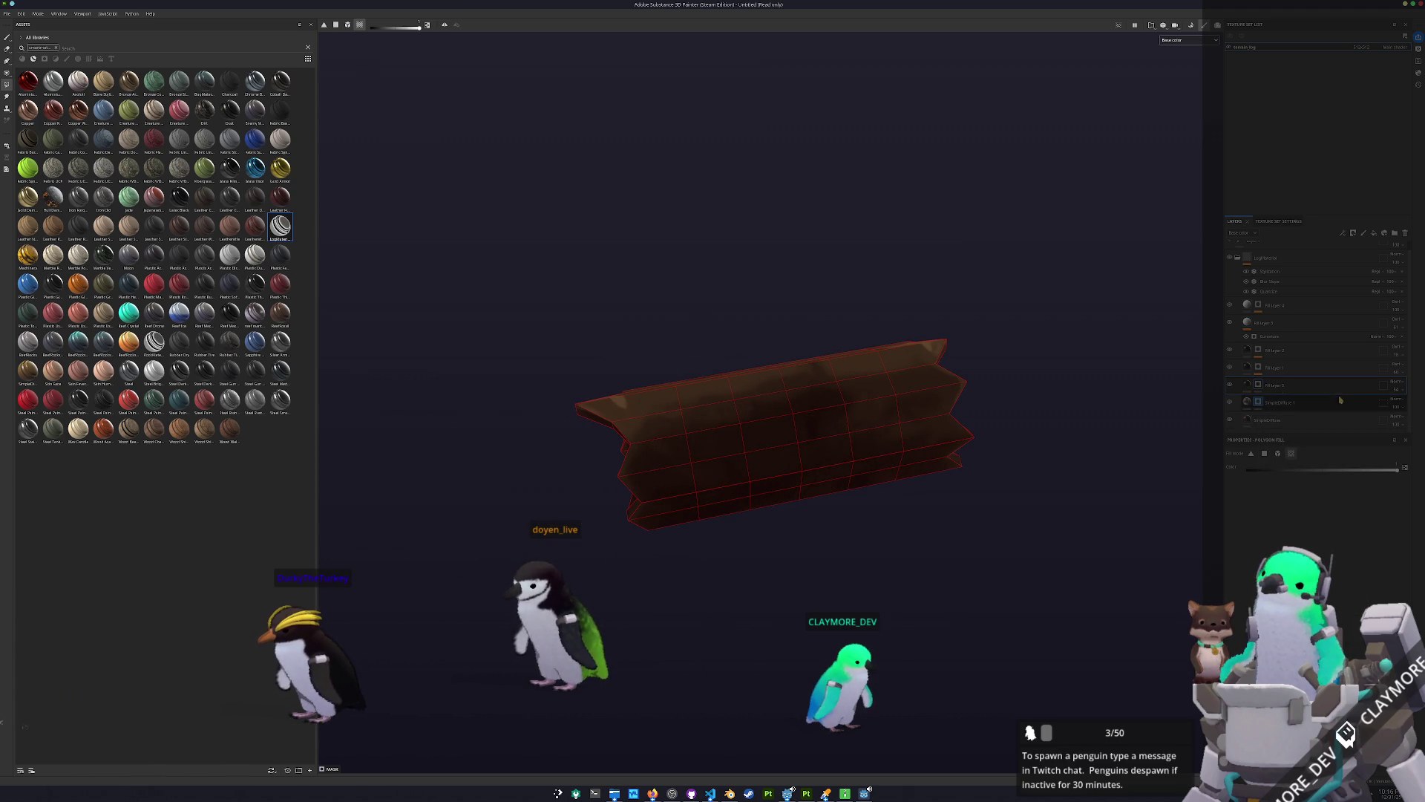
pyautogui.rightClick(1258, 386)
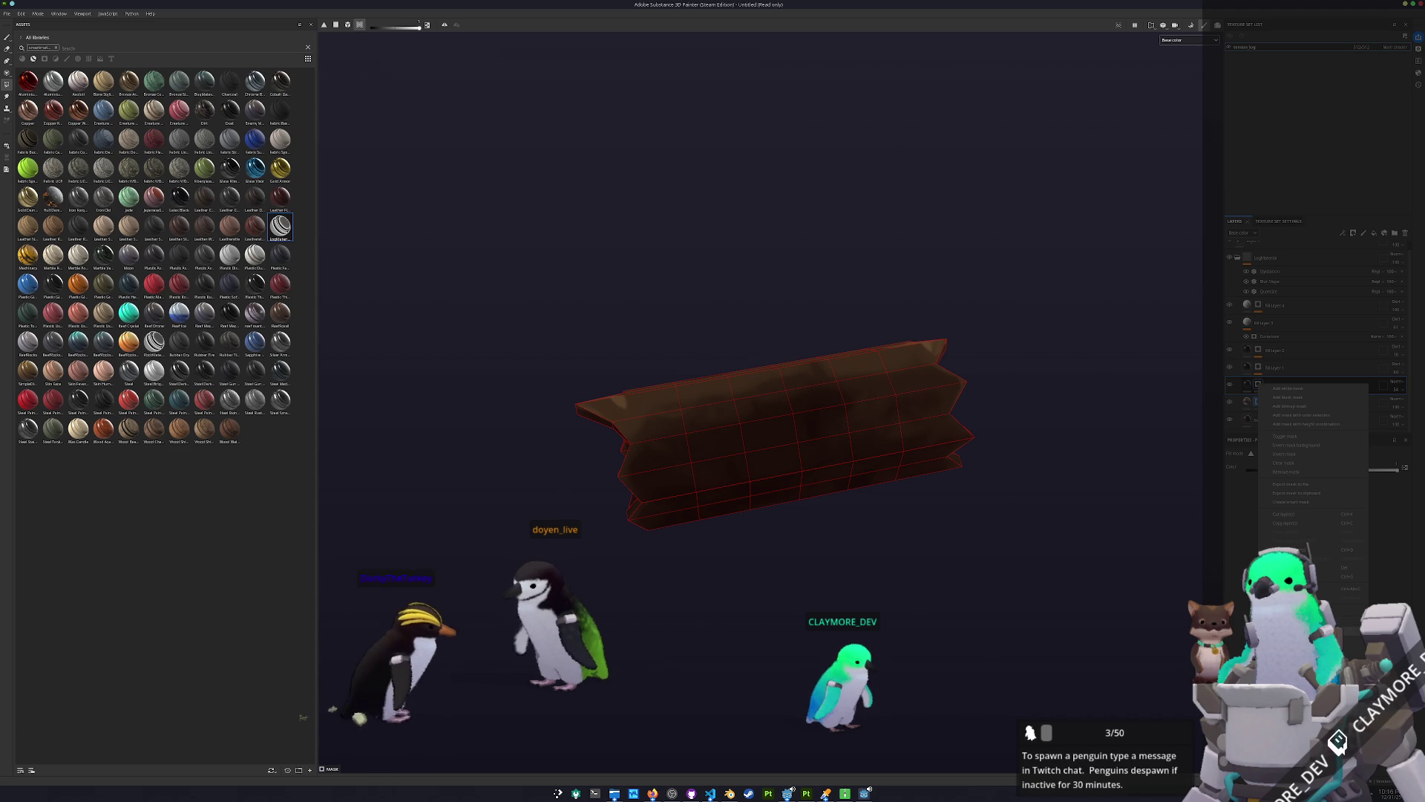
pyautogui.click(1290, 406)
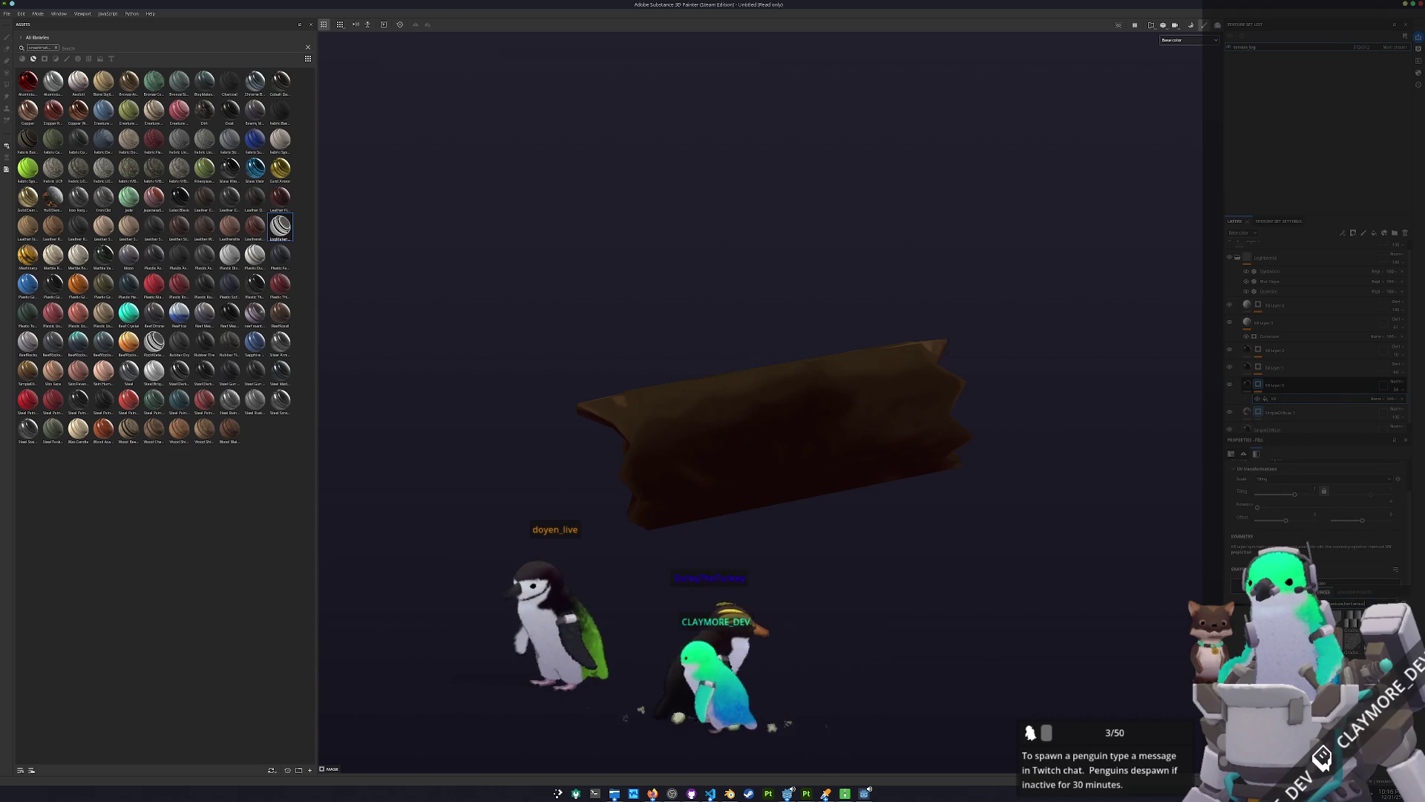
pyautogui.moveTo(936, 479); pyautogui.dragTo(829, 479)
# With the log's end facing the view, set the fill layer's Projection to Planar projection.
pyautogui.scroll(-2, 830, 479)
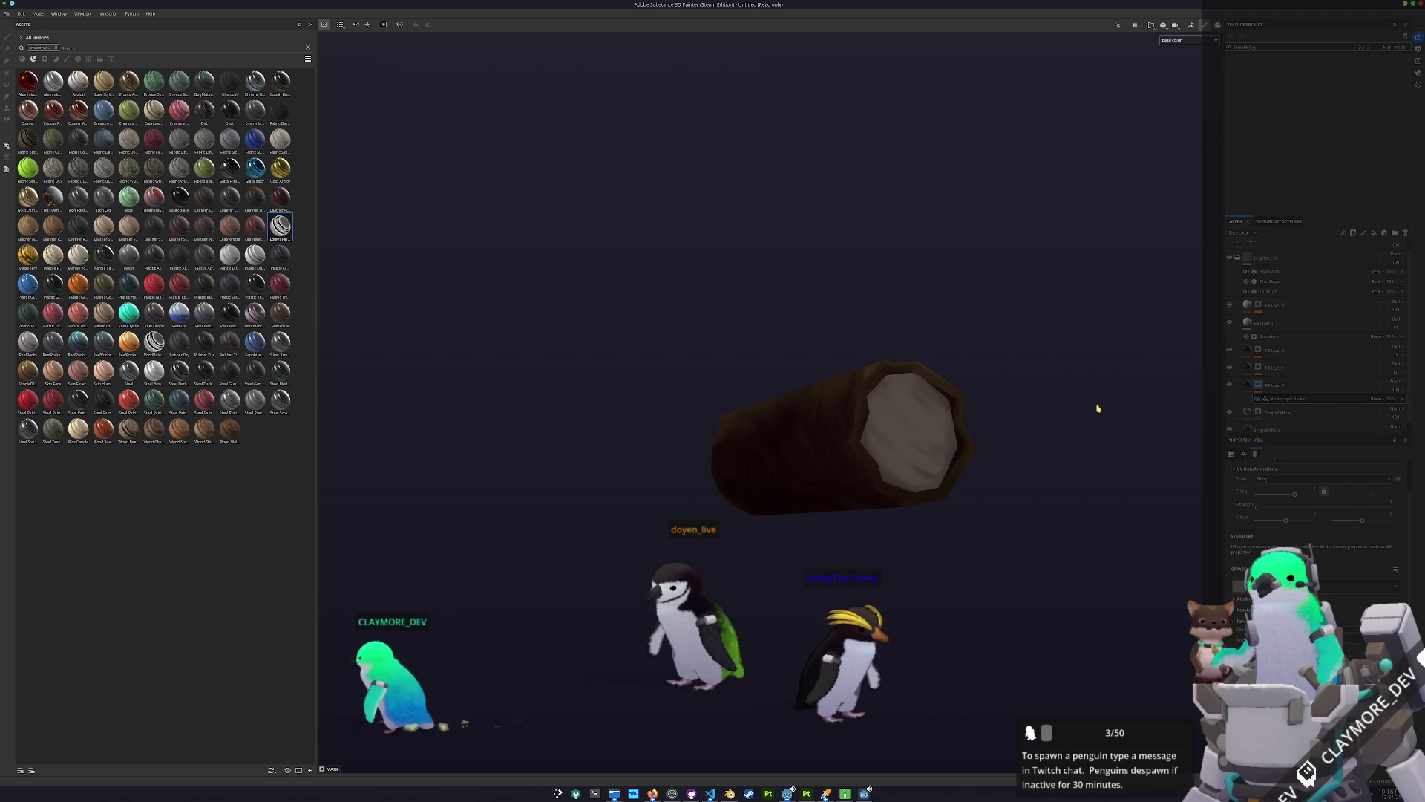
pyautogui.moveTo(1077, 440)
pyautogui.mouseDown()
pyautogui.moveTo(1054, 408)
pyautogui.moveTo(1028, 422)
pyautogui.mouseUp()
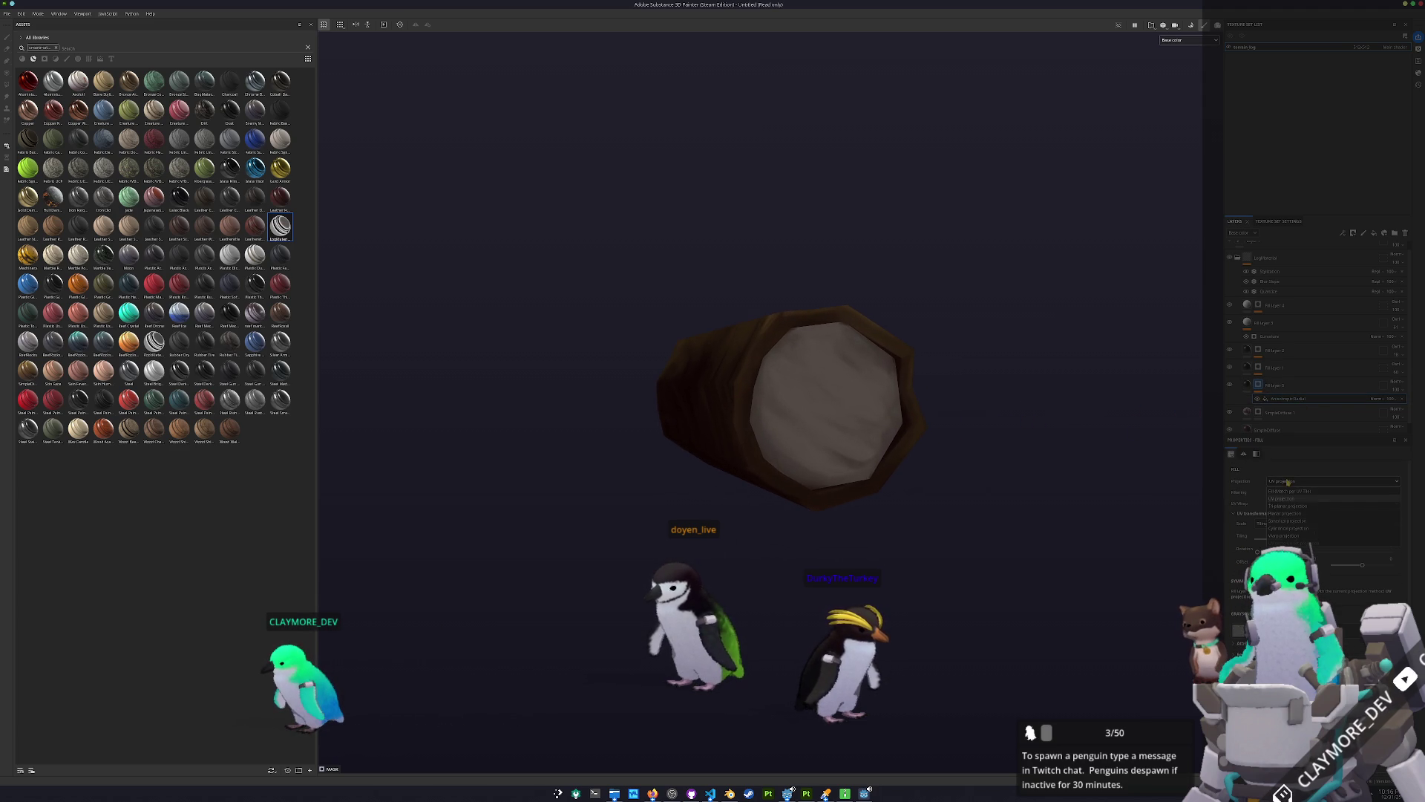
pyautogui.click(1284, 514)
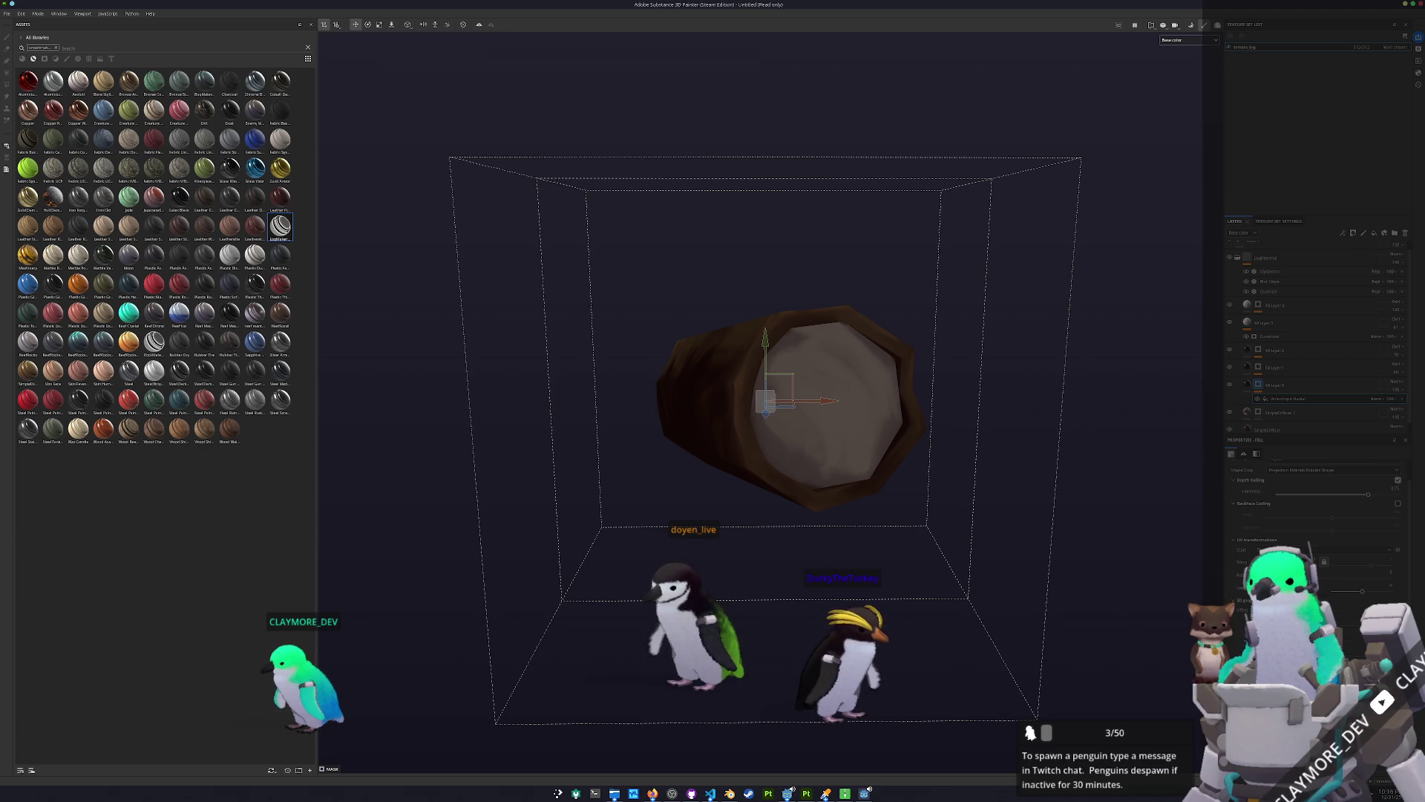
# Rotate the planar projection gizmo around the log to align the wood texture, then hide the gizmo.
pyautogui.moveTo(1065, 590)
pyautogui.mouseDown()
pyautogui.moveTo(995, 658)
pyautogui.moveTo(1009, 464)
pyautogui.moveTo(980, 522)
pyautogui.mouseUp()
pyautogui.moveTo(1122, 614)
pyautogui.mouseDown()
pyautogui.moveTo(922, 591)
pyautogui.moveTo(1094, 614)
pyautogui.moveTo(1081, 648)
pyautogui.moveTo(1017, 616)
pyautogui.moveTo(989, 576)
pyautogui.moveTo(1157, 690)
pyautogui.moveTo(1188, 690)
pyautogui.moveTo(1177, 633)
pyautogui.mouseUp()
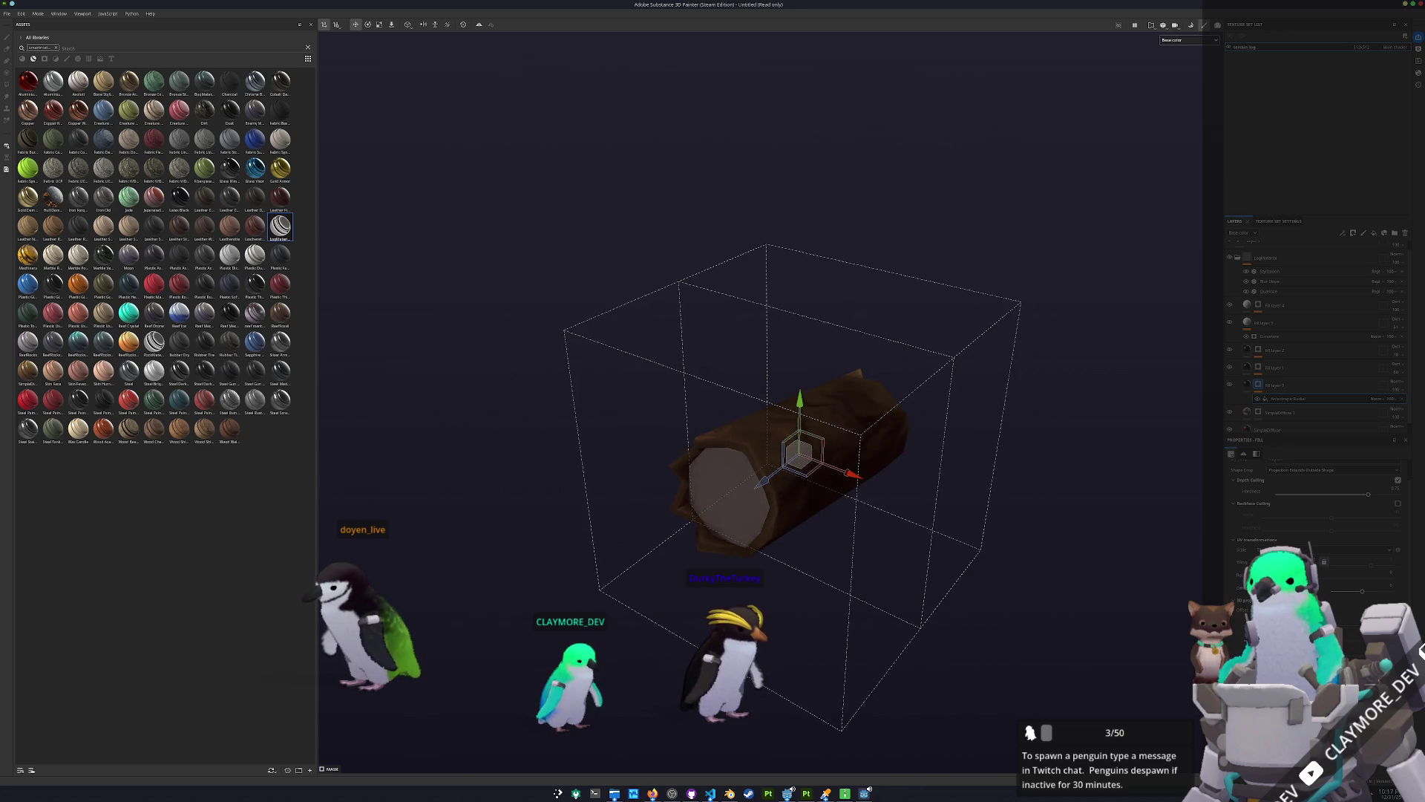
pyautogui.moveTo(1177, 633); pyautogui.dragTo(1151, 575)
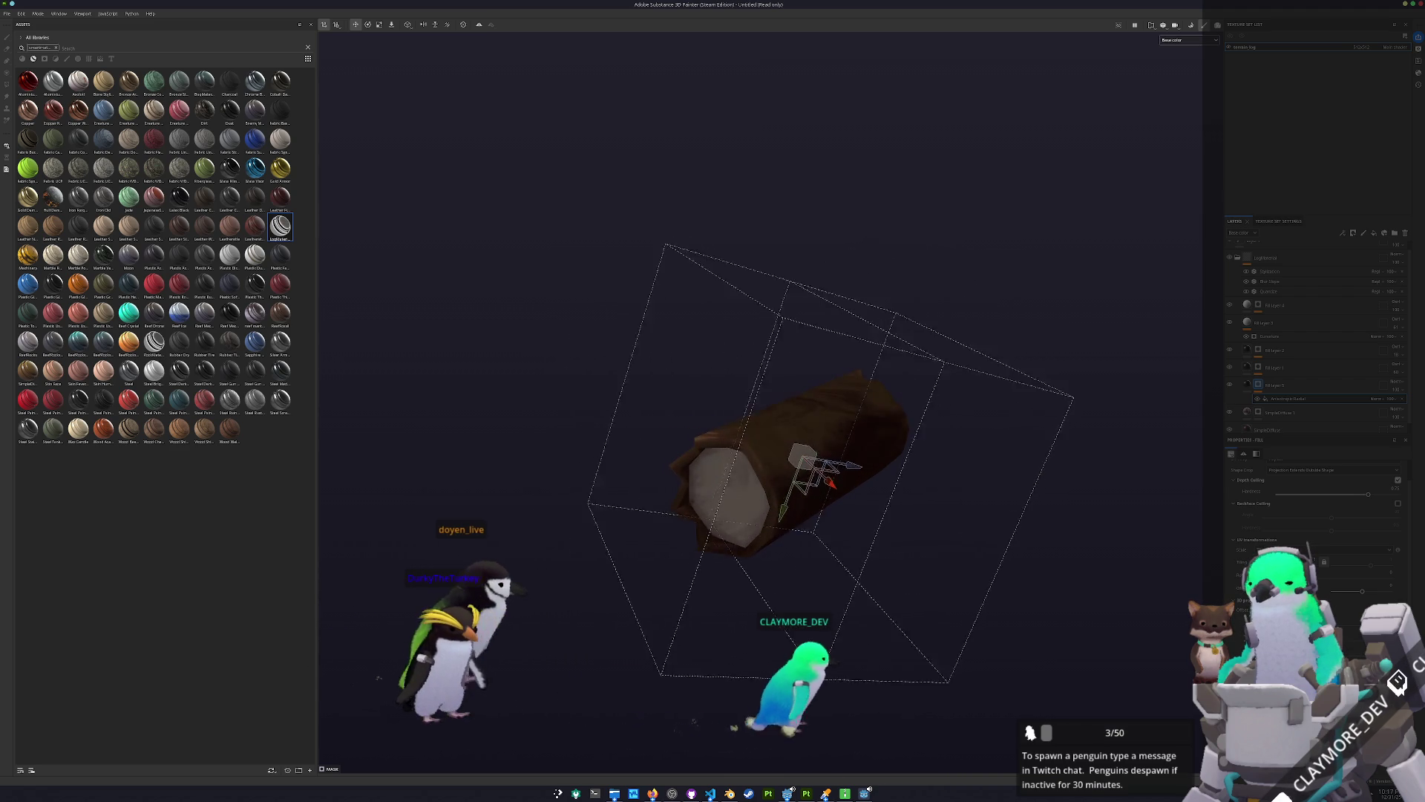
pyautogui.moveTo(1099, 646); pyautogui.dragTo(1143, 654)
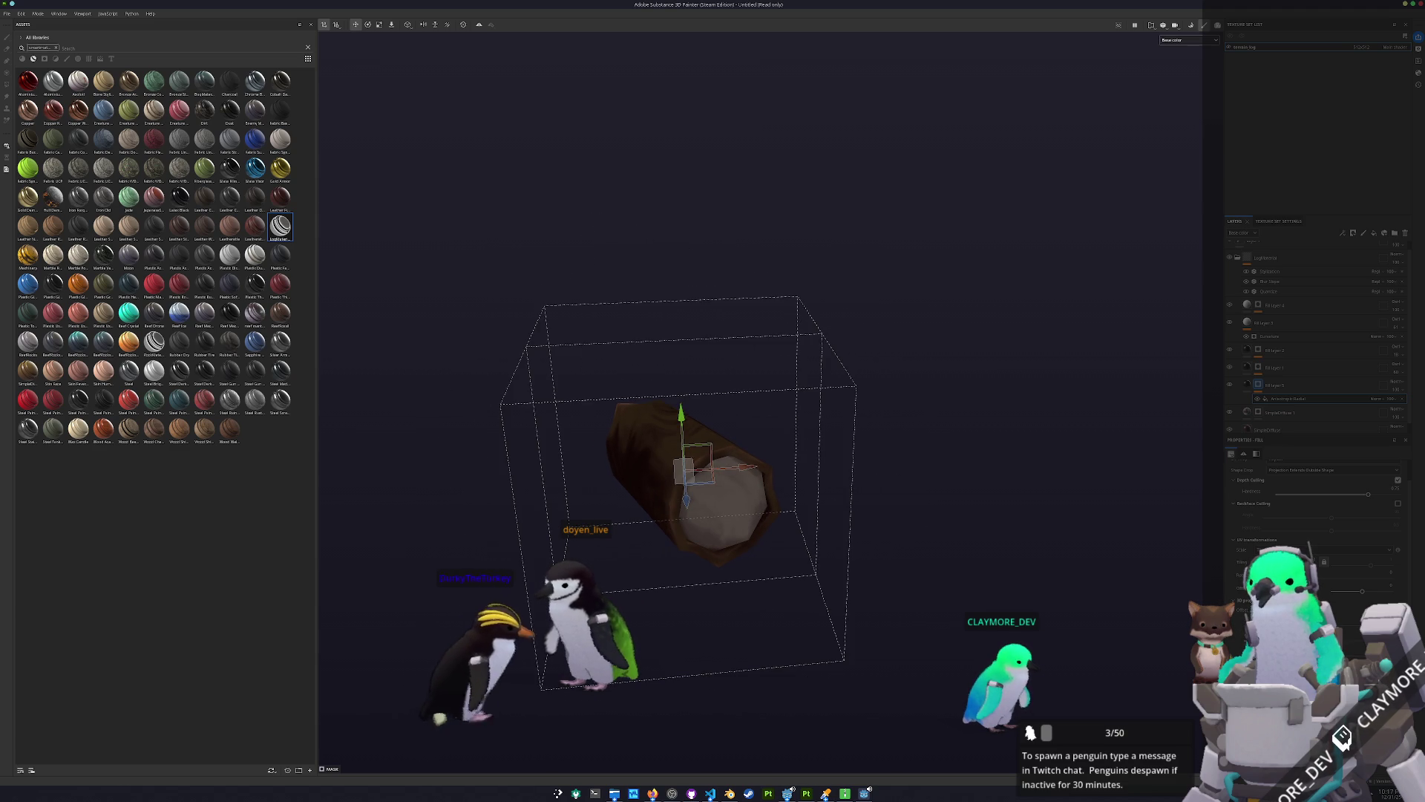
pyautogui.press('1')
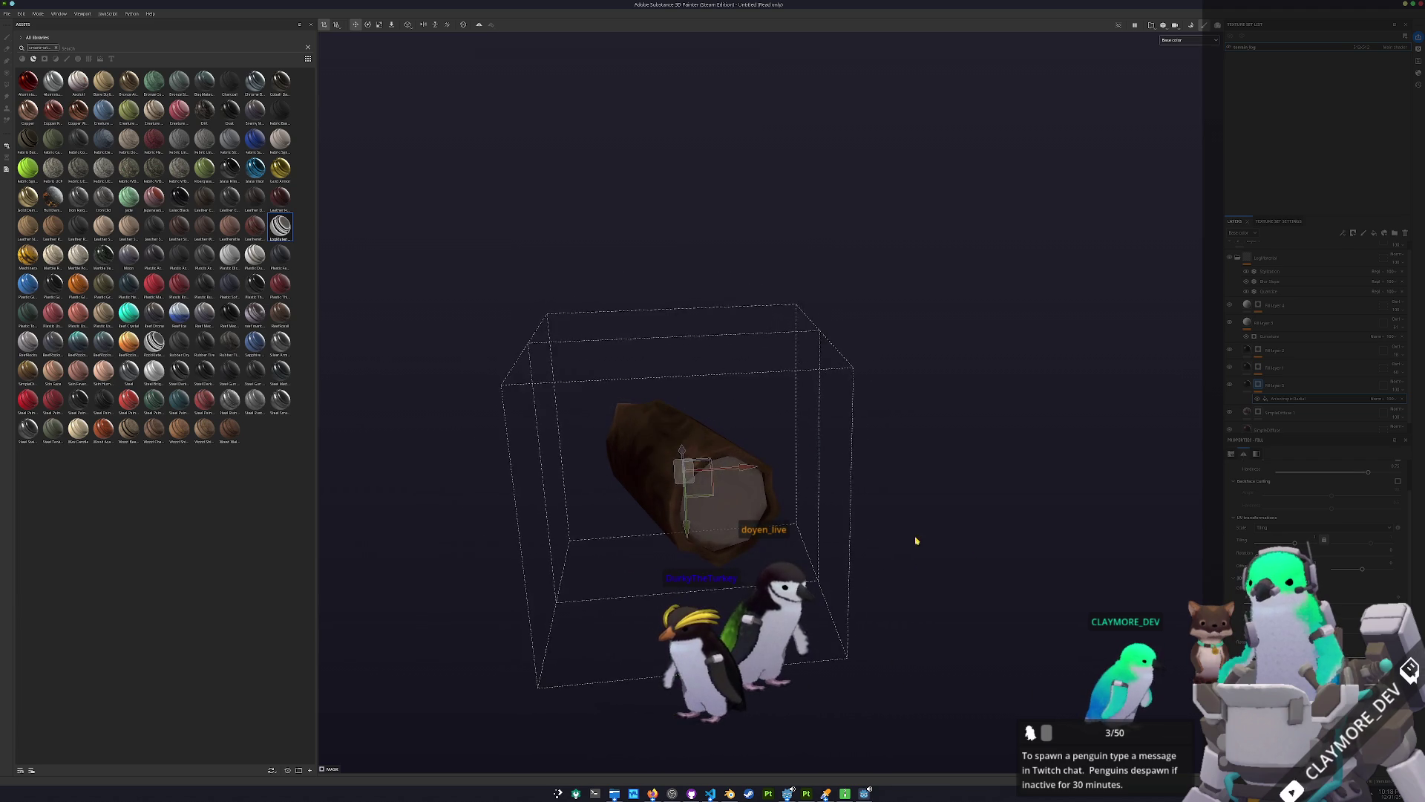
pyautogui.scroll(3, 799, 512)
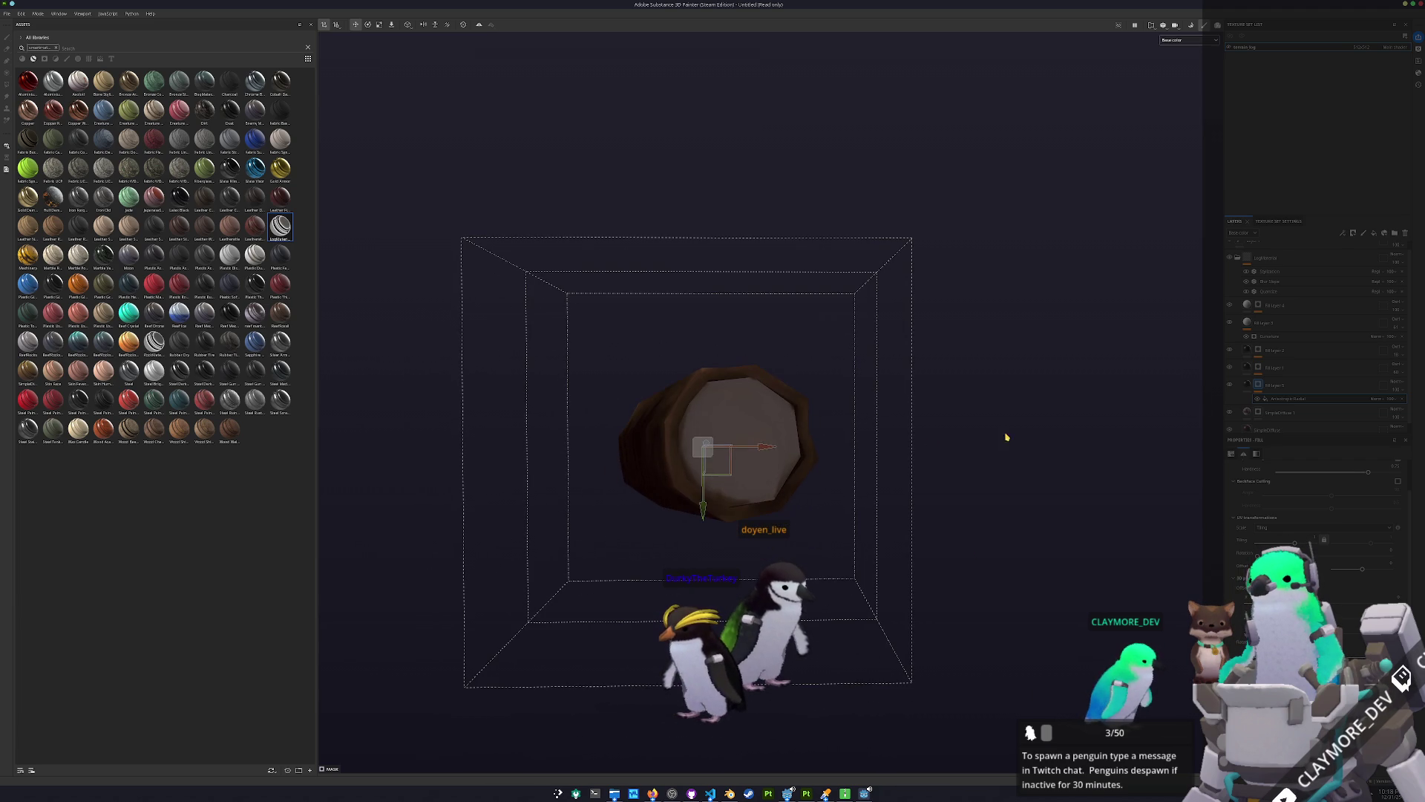
pyautogui.click(1253, 386)
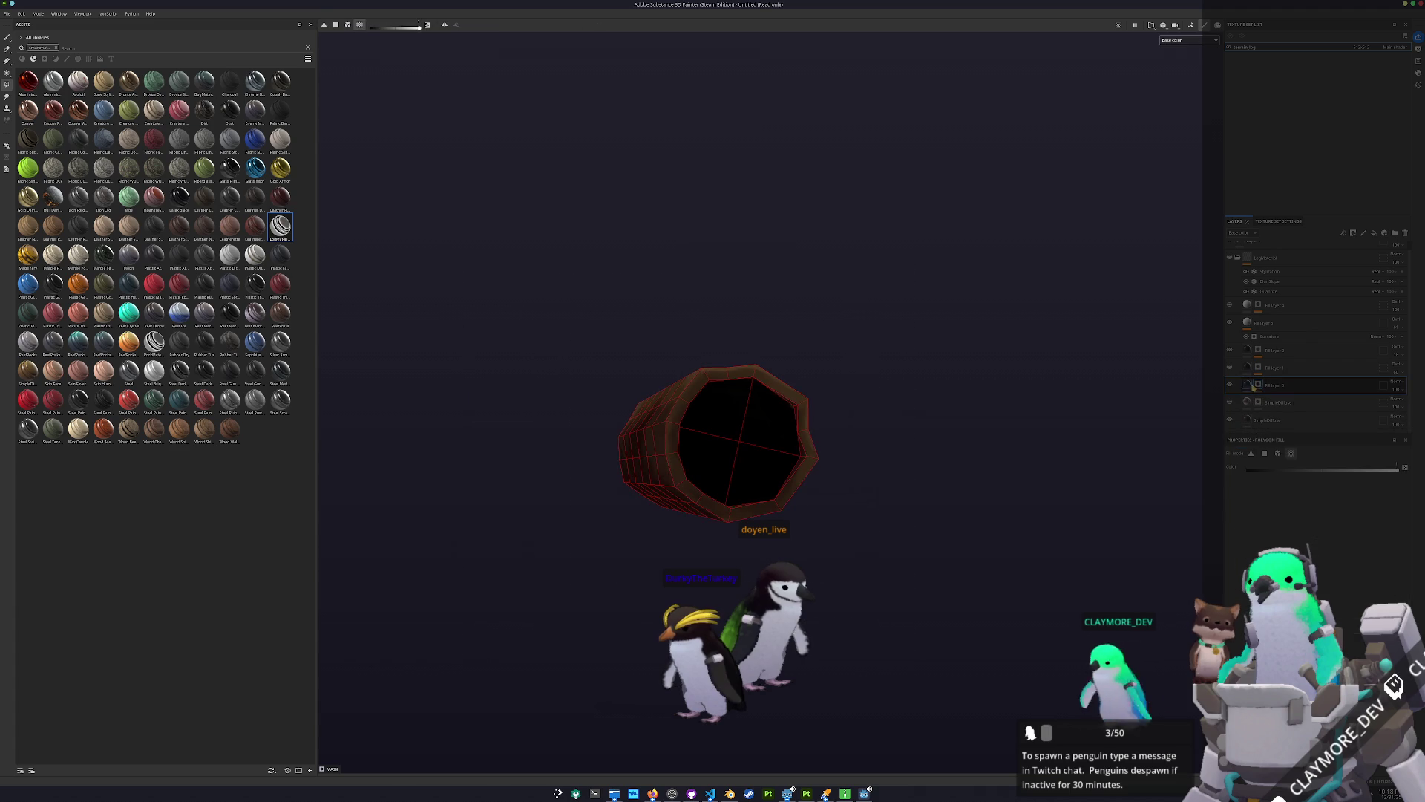
# Go from the mask back to the fill layer and choose Fill (Match per UV Tile) projection.
pyautogui.rightClick(1258, 384)
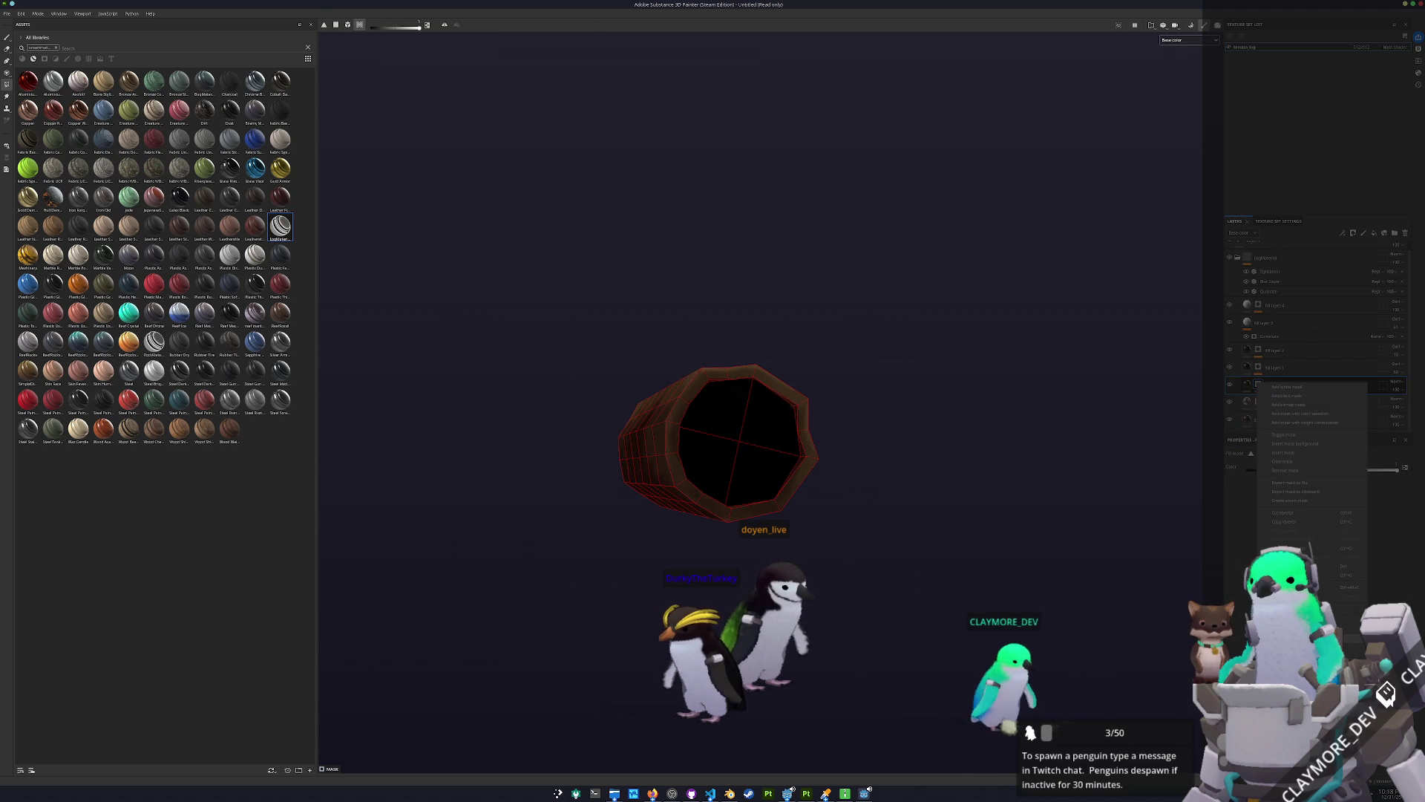
pyautogui.click(1247, 383)
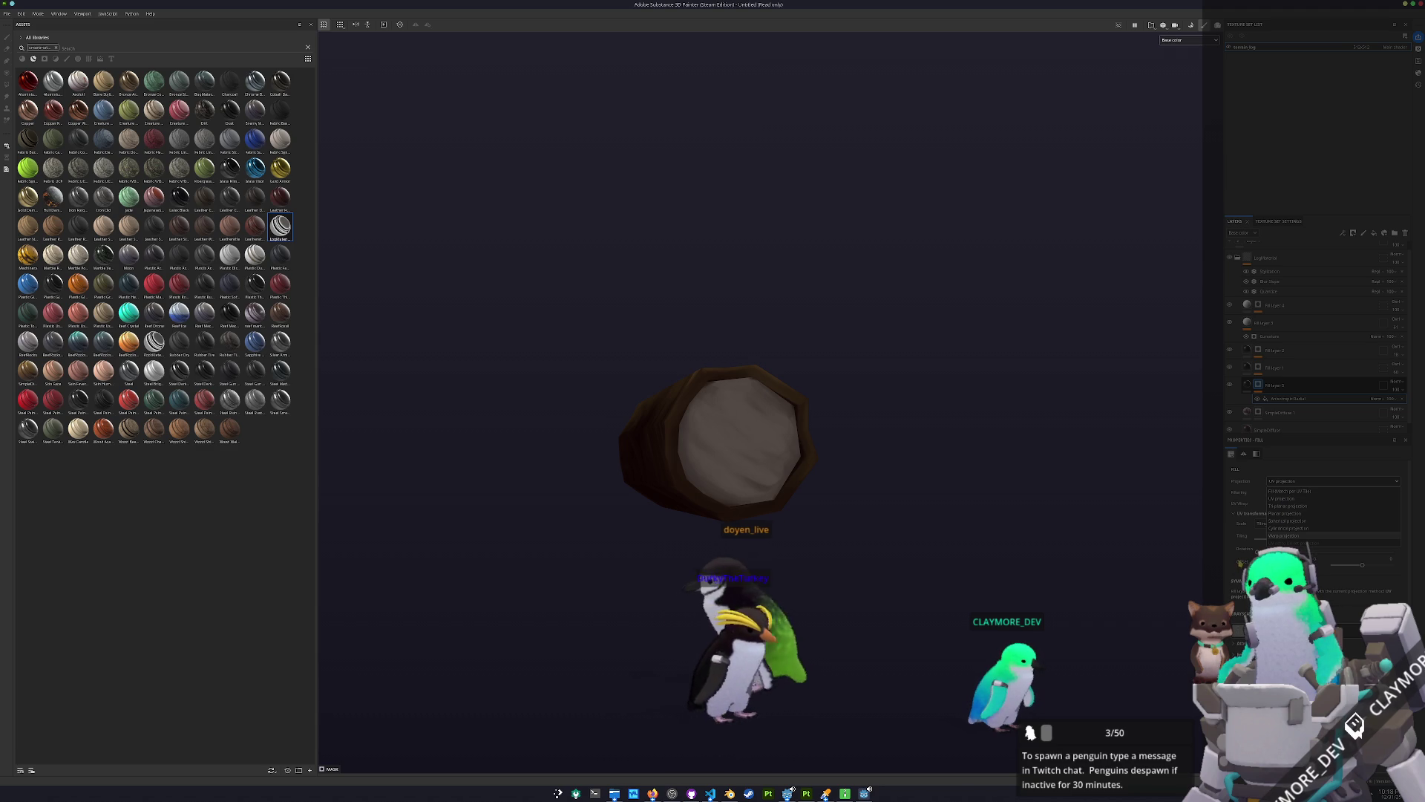
pyautogui.click(1290, 491)
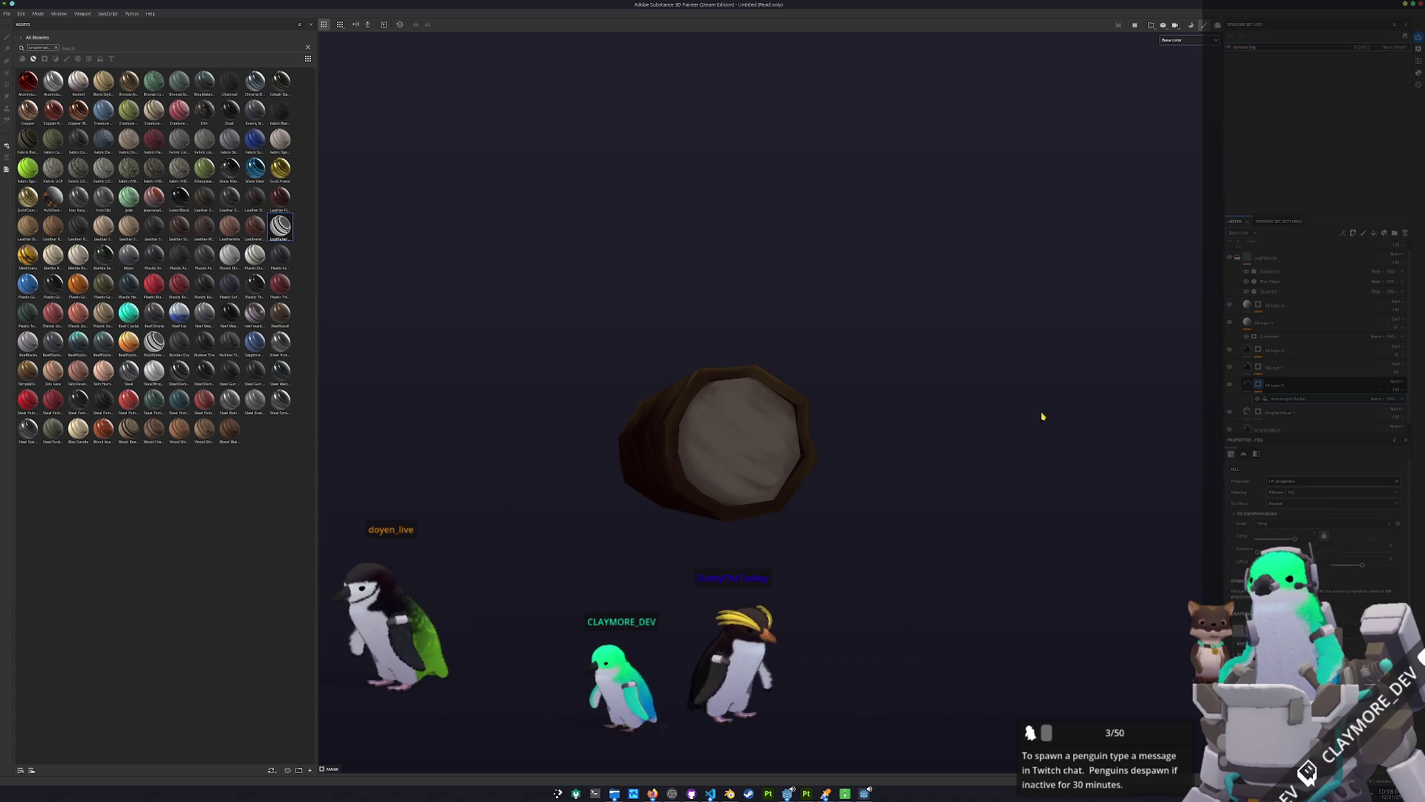
# Switch the viewport to 2D only and shift the texture placement across the UV layout.
pyautogui.click(1152, 24)
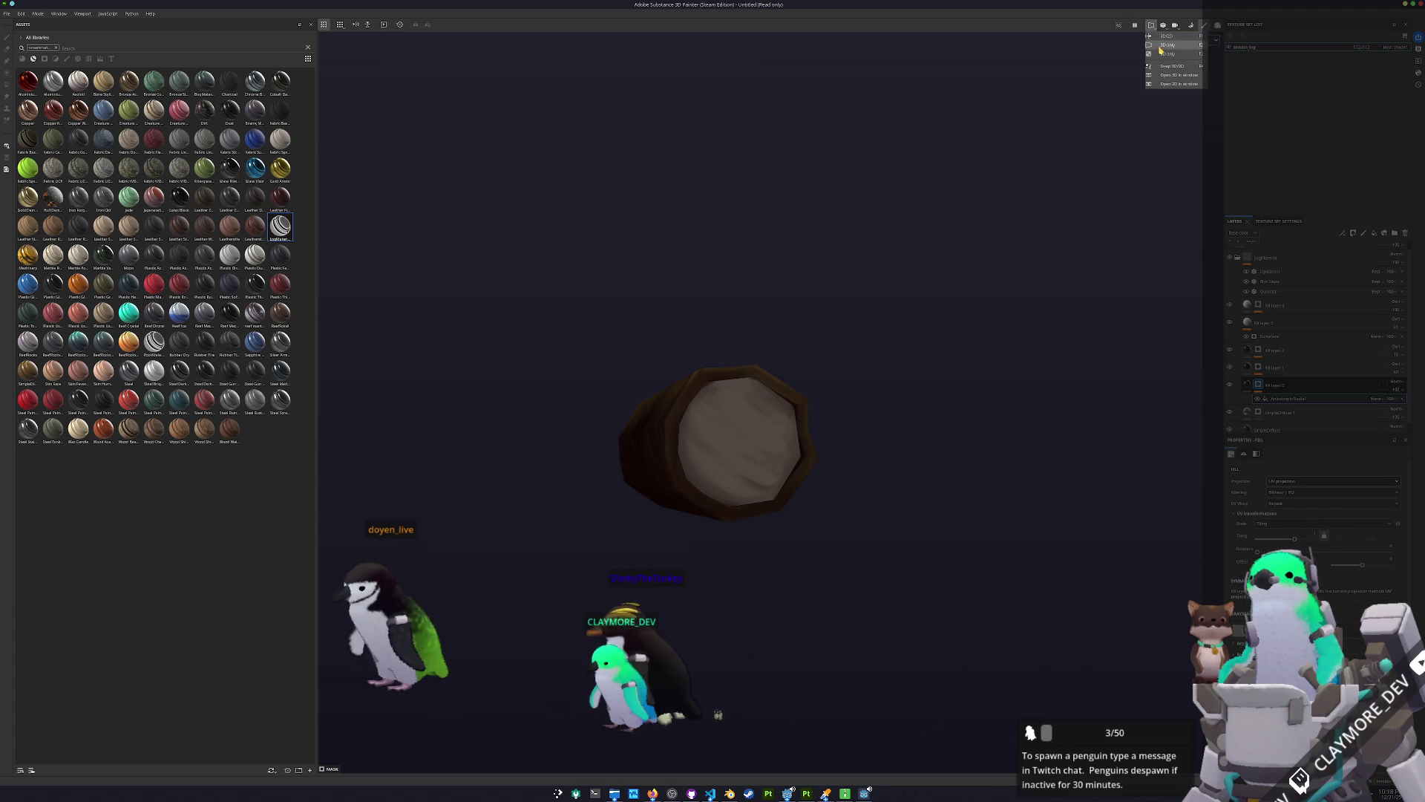
pyautogui.click(1167, 53)
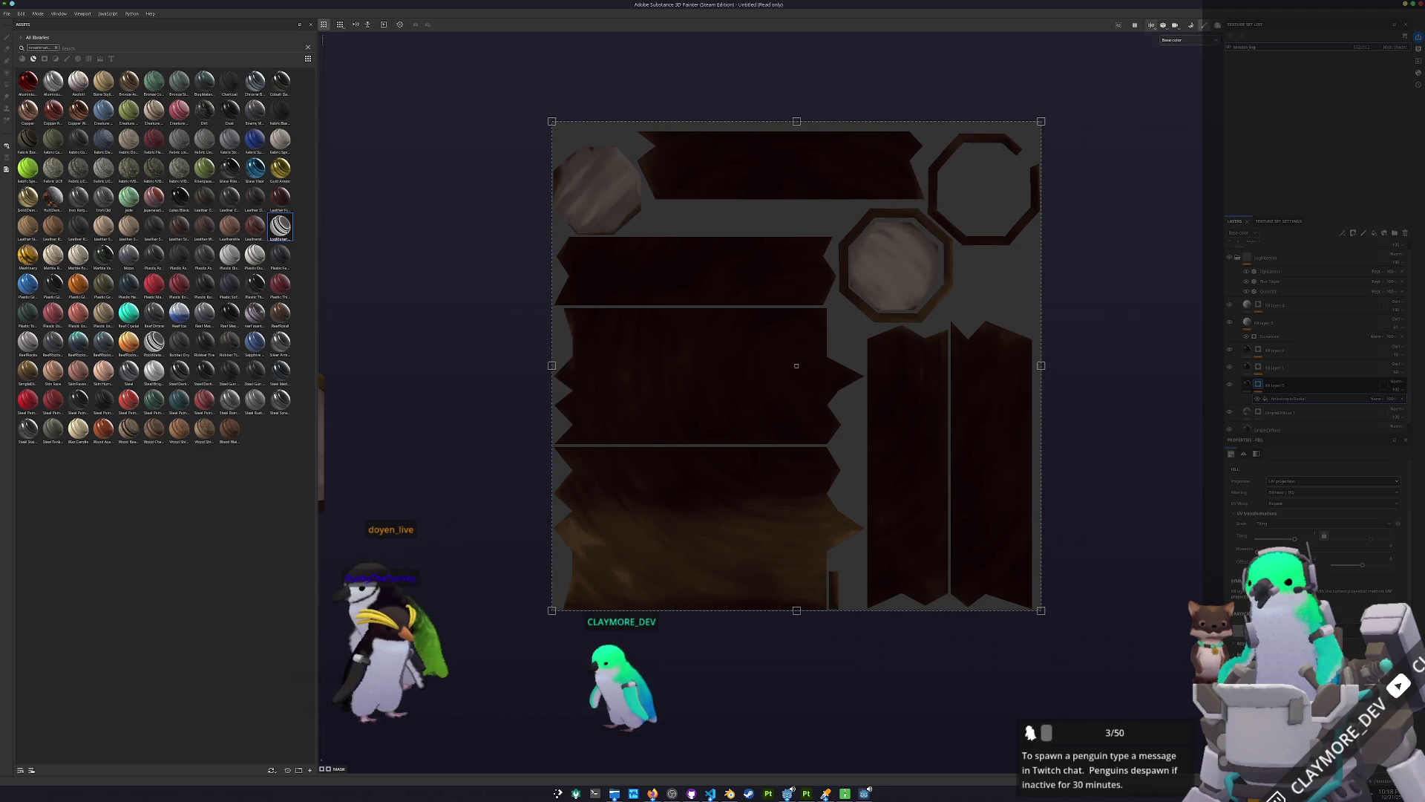
pyautogui.moveTo(797, 365)
pyautogui.mouseDown()
pyautogui.moveTo(924, 365)
pyautogui.moveTo(899, 365)
pyautogui.moveTo(899, 277)
pyautogui.mouseUp()
pyautogui.scroll(-2, 1314, 519)
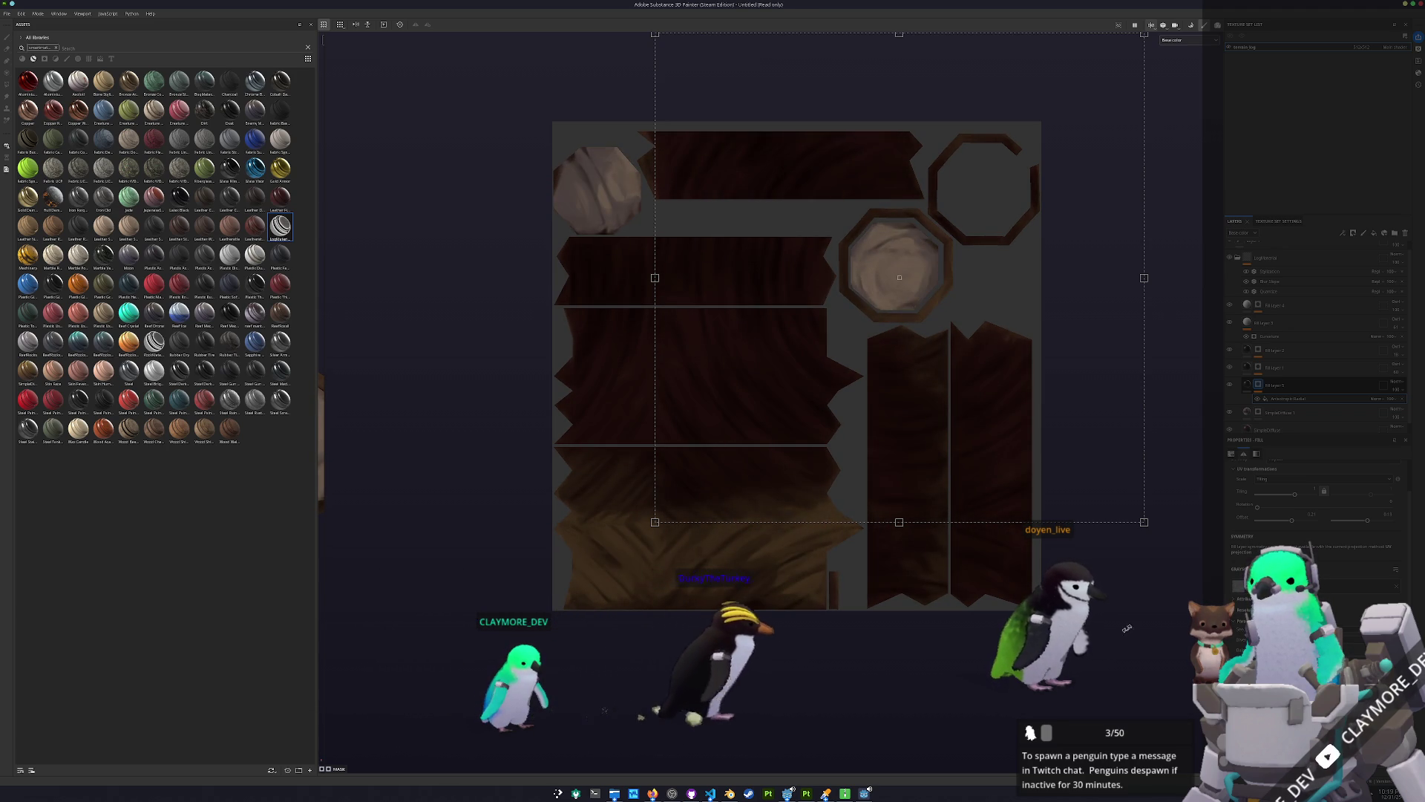
pyautogui.scroll(-2, 785, 410)
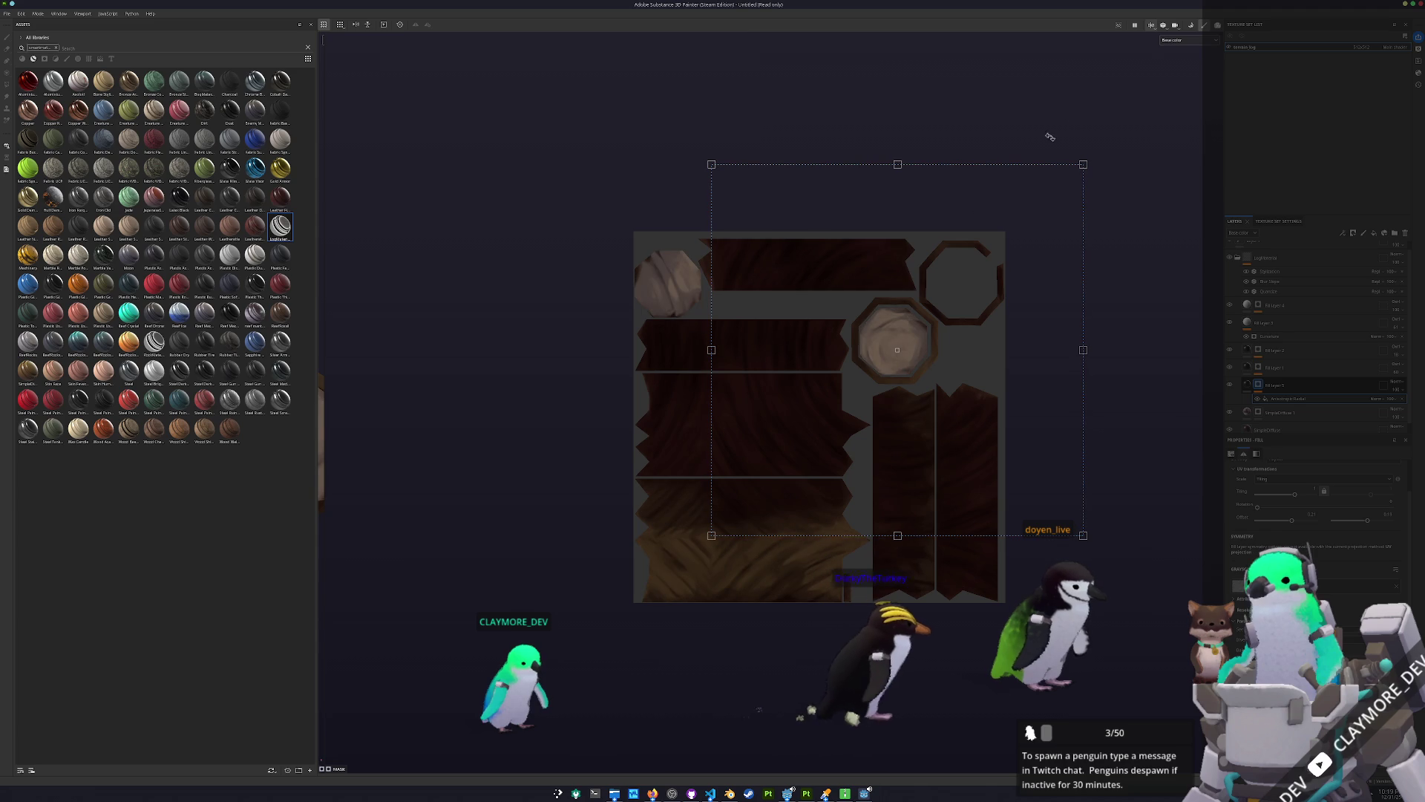
# Switch the viewport back to 3D only and orbit to inspect the log's texture.
pyautogui.click(1151, 24)
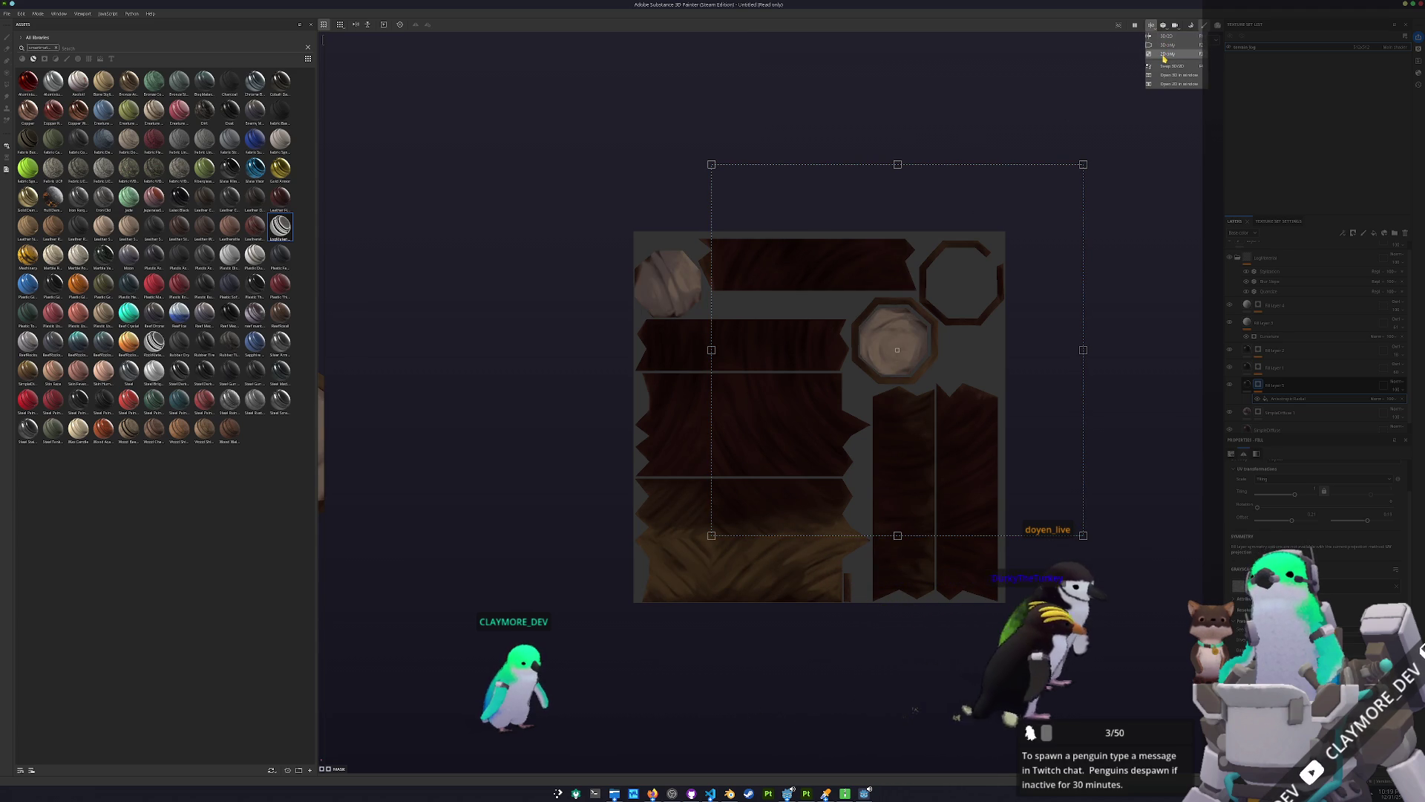
pyautogui.click(1164, 49)
pyautogui.moveTo(933, 376)
pyautogui.mouseDown()
pyautogui.moveTo(827, 413)
pyautogui.moveTo(1105, 391)
pyautogui.moveTo(564, 449)
pyautogui.mouseUp()
pyautogui.scroll(-3, 973, 381)
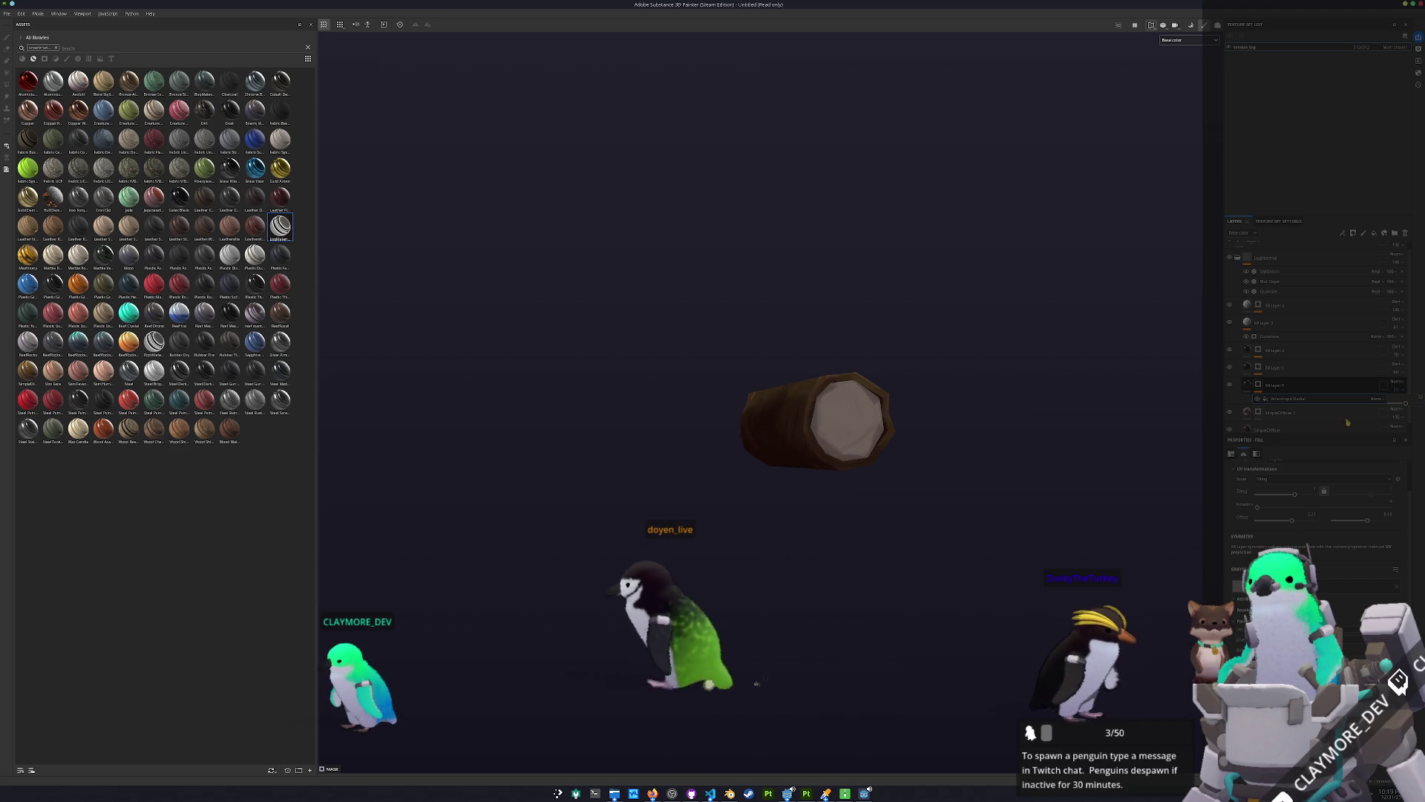
# Add a Paint effect in Multiply blend mode to the fill layer's mask, then view the log.
pyautogui.rightClick(1262, 383)
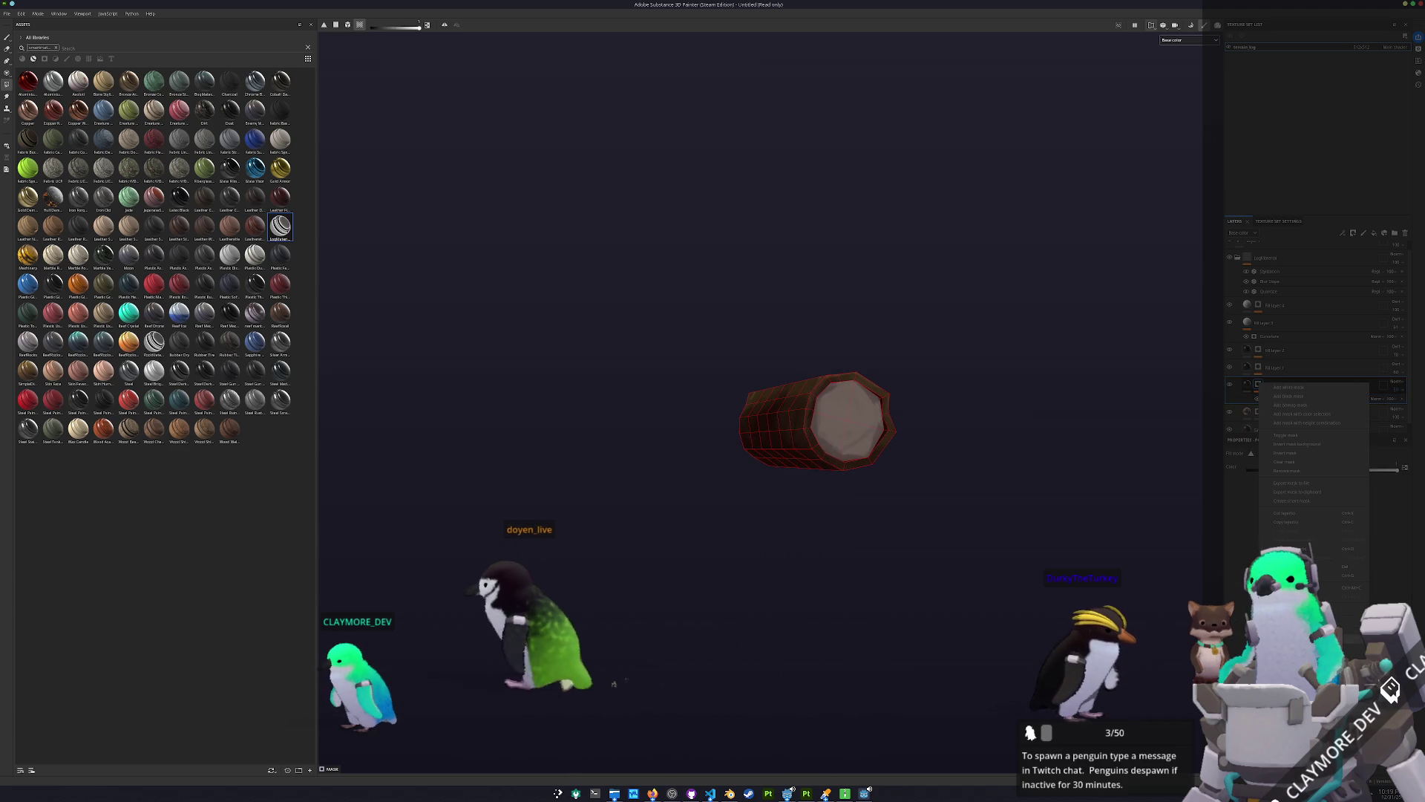
pyautogui.click(1300, 422)
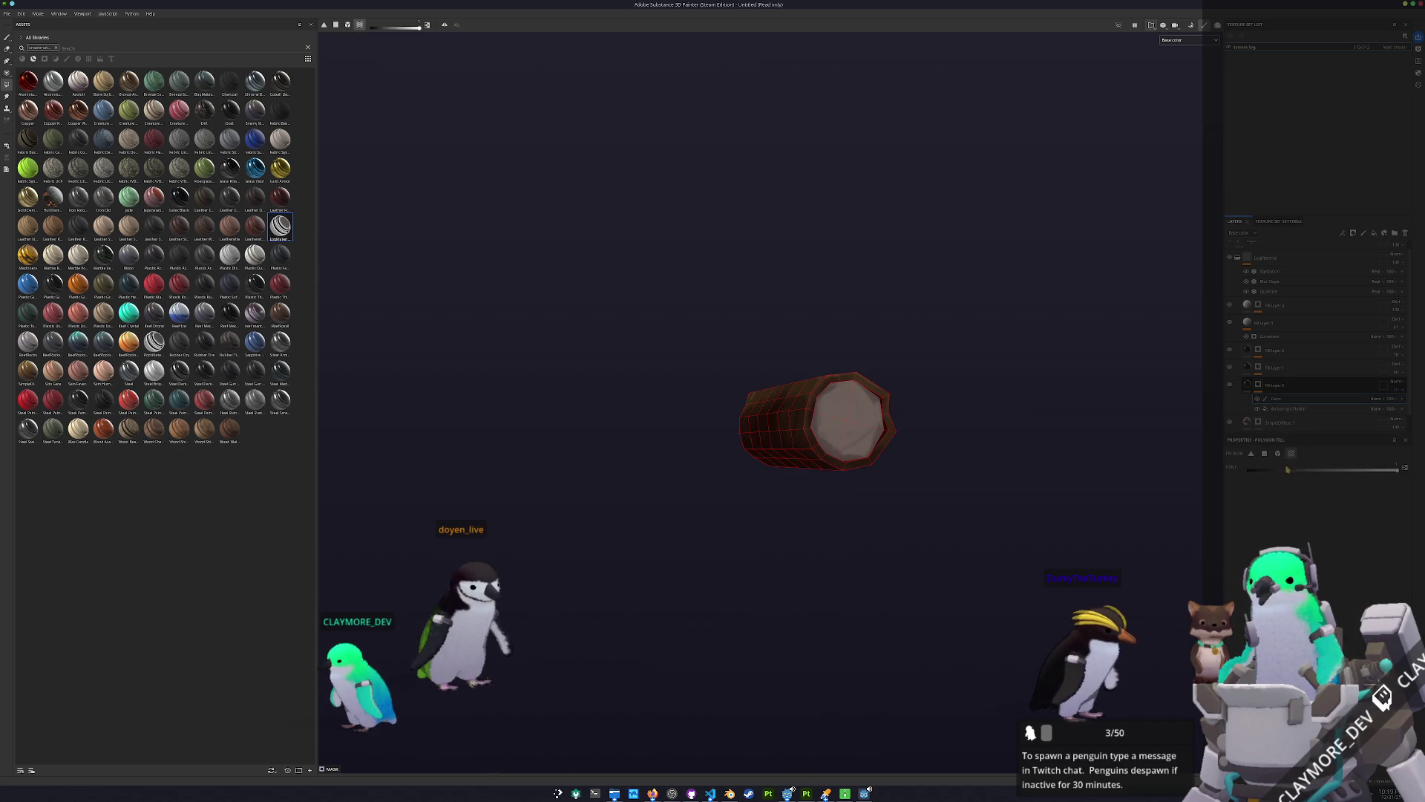
pyautogui.click(1379, 398)
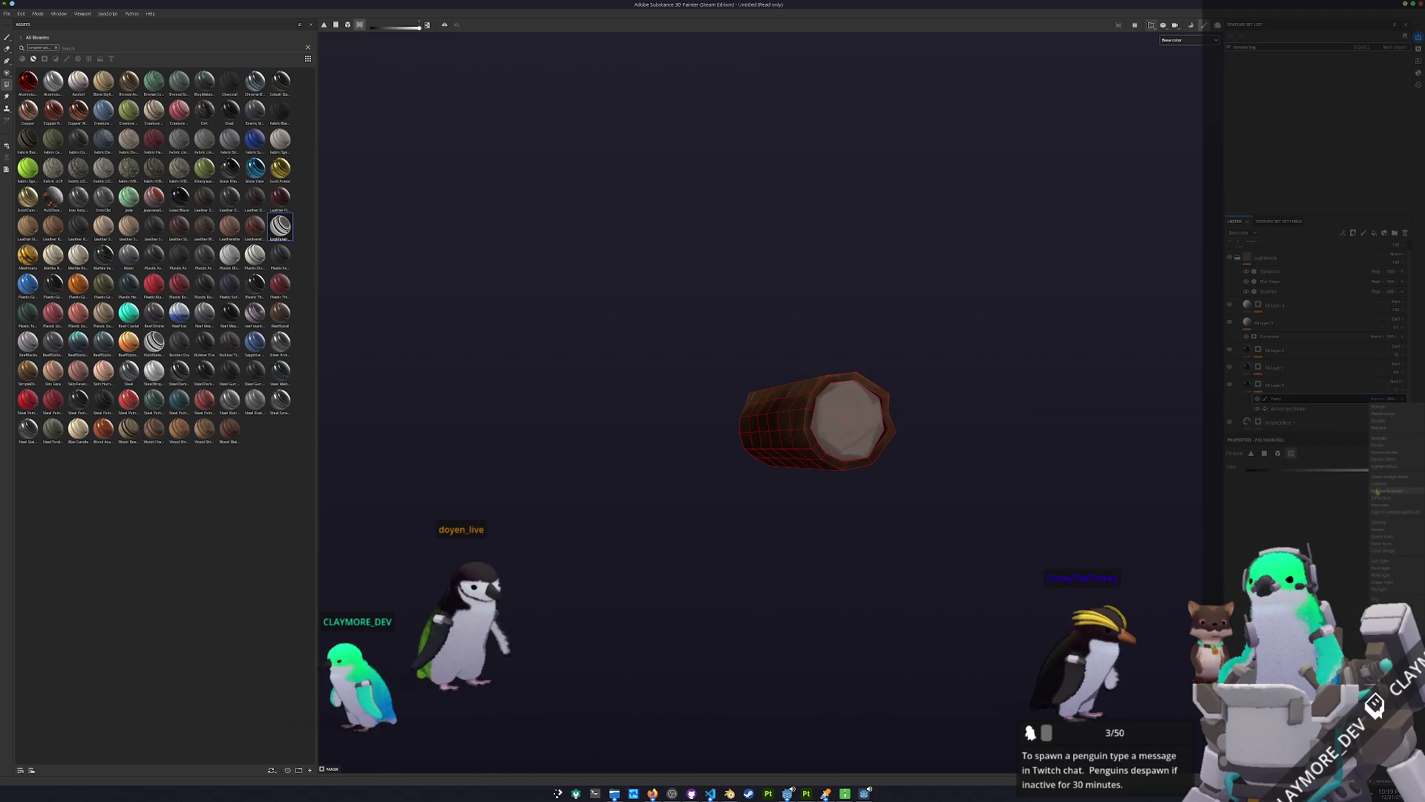
pyautogui.click(1379, 438)
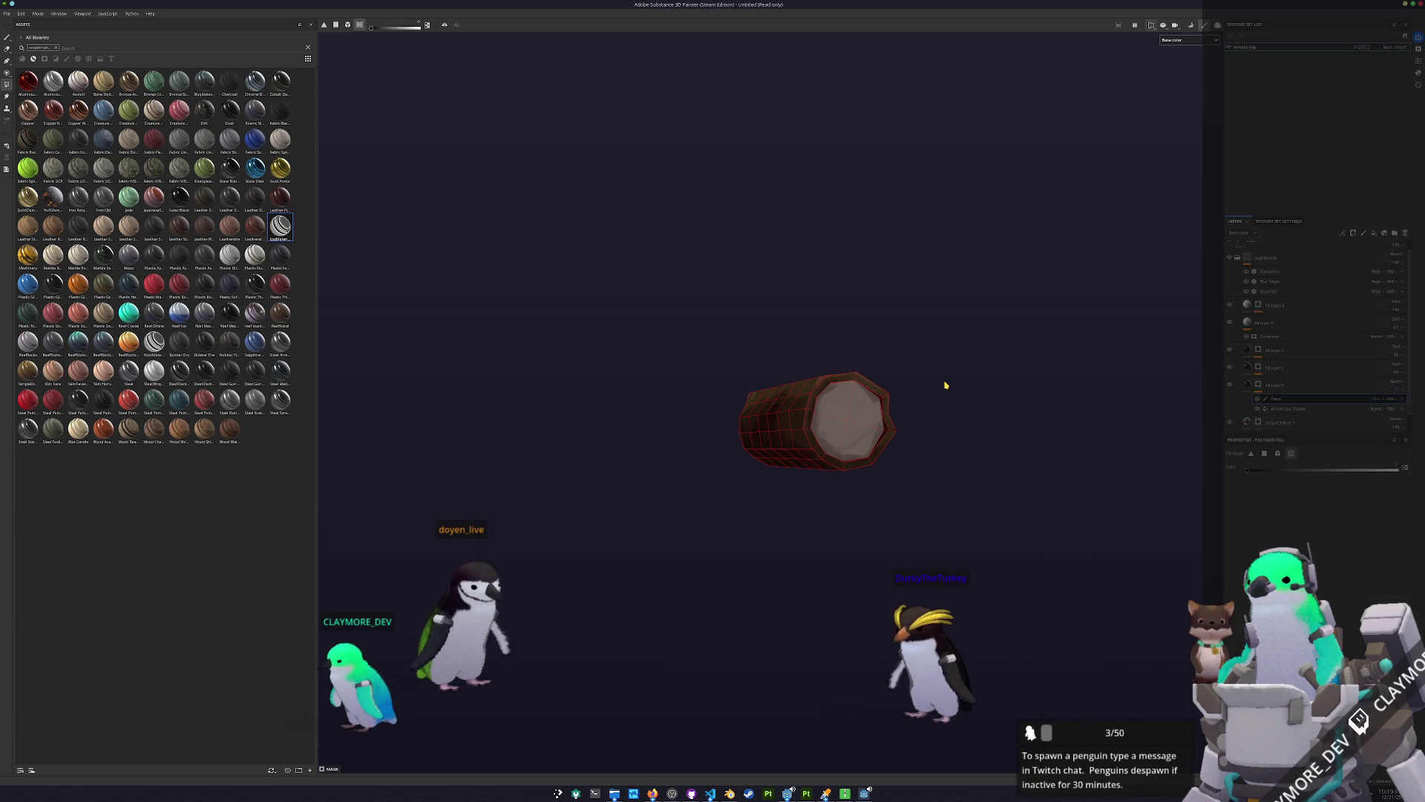
pyautogui.click(1280, 261)
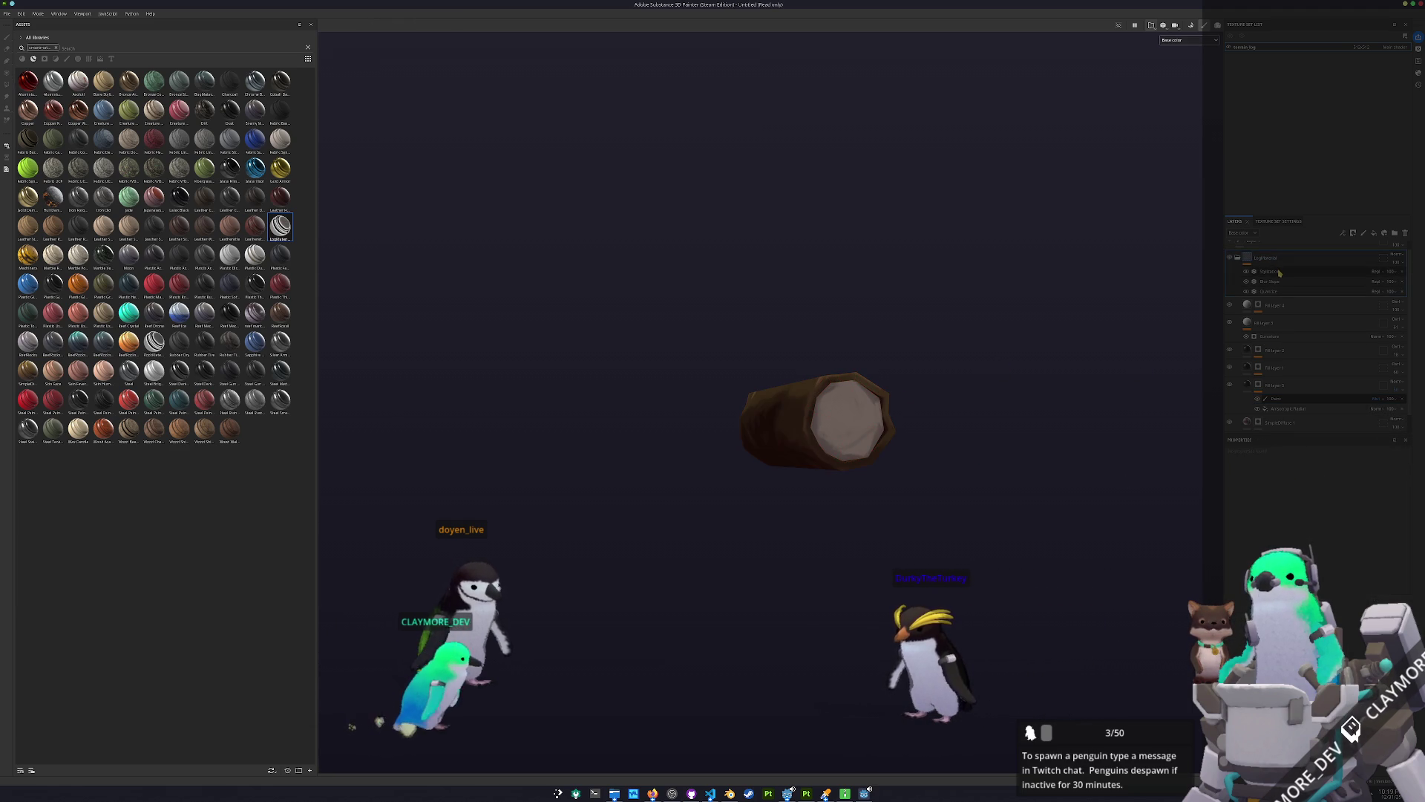
pyautogui.moveTo(1191, 296)
pyautogui.mouseDown()
pyautogui.moveTo(1022, 449)
pyautogui.moveTo(1136, 414)
pyautogui.moveTo(1155, 363)
pyautogui.moveTo(1098, 408)
pyautogui.moveTo(1089, 388)
pyautogui.mouseUp()
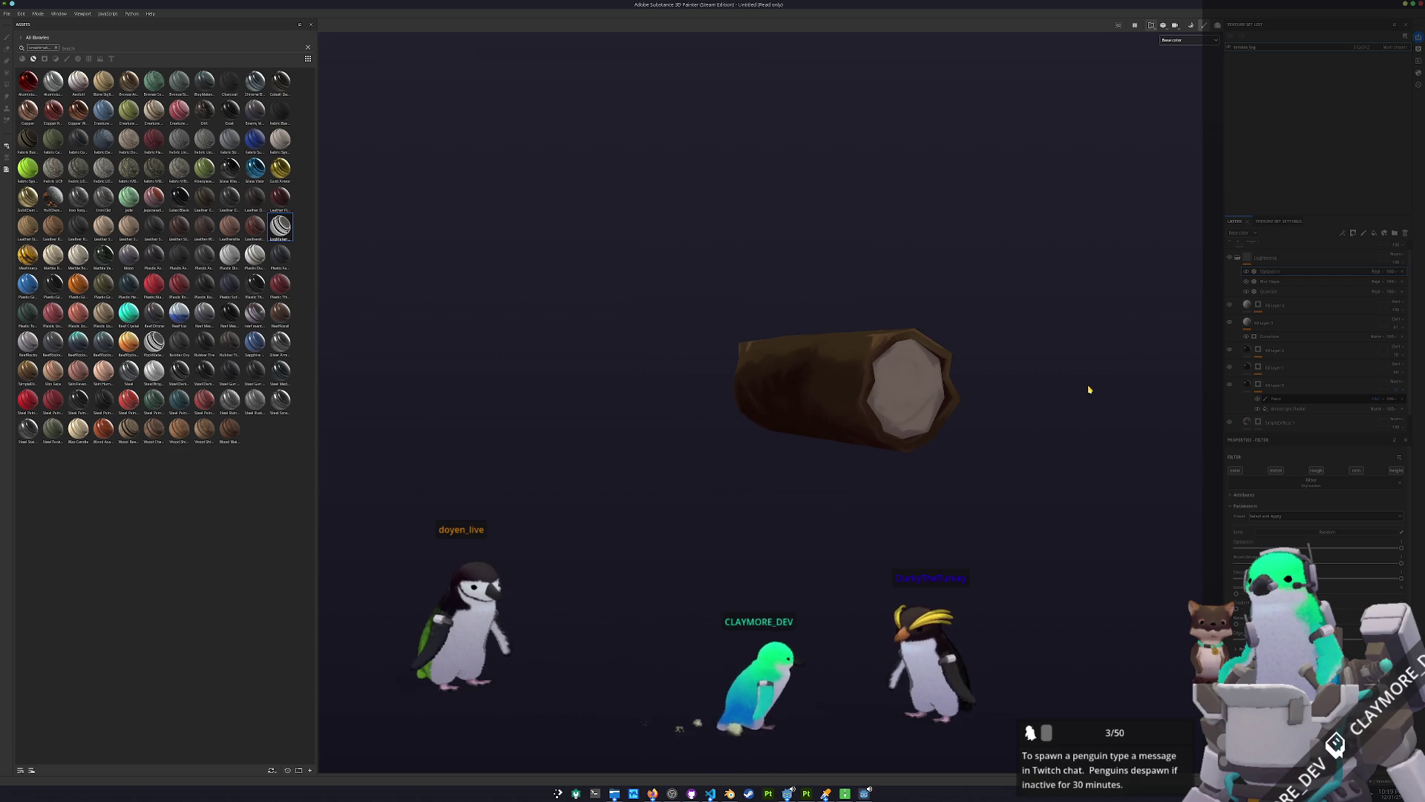
# Save the Substance Painter project as terrain_log.
pyautogui.hotkey('ctrl', 's')
pyautogui.write('te')
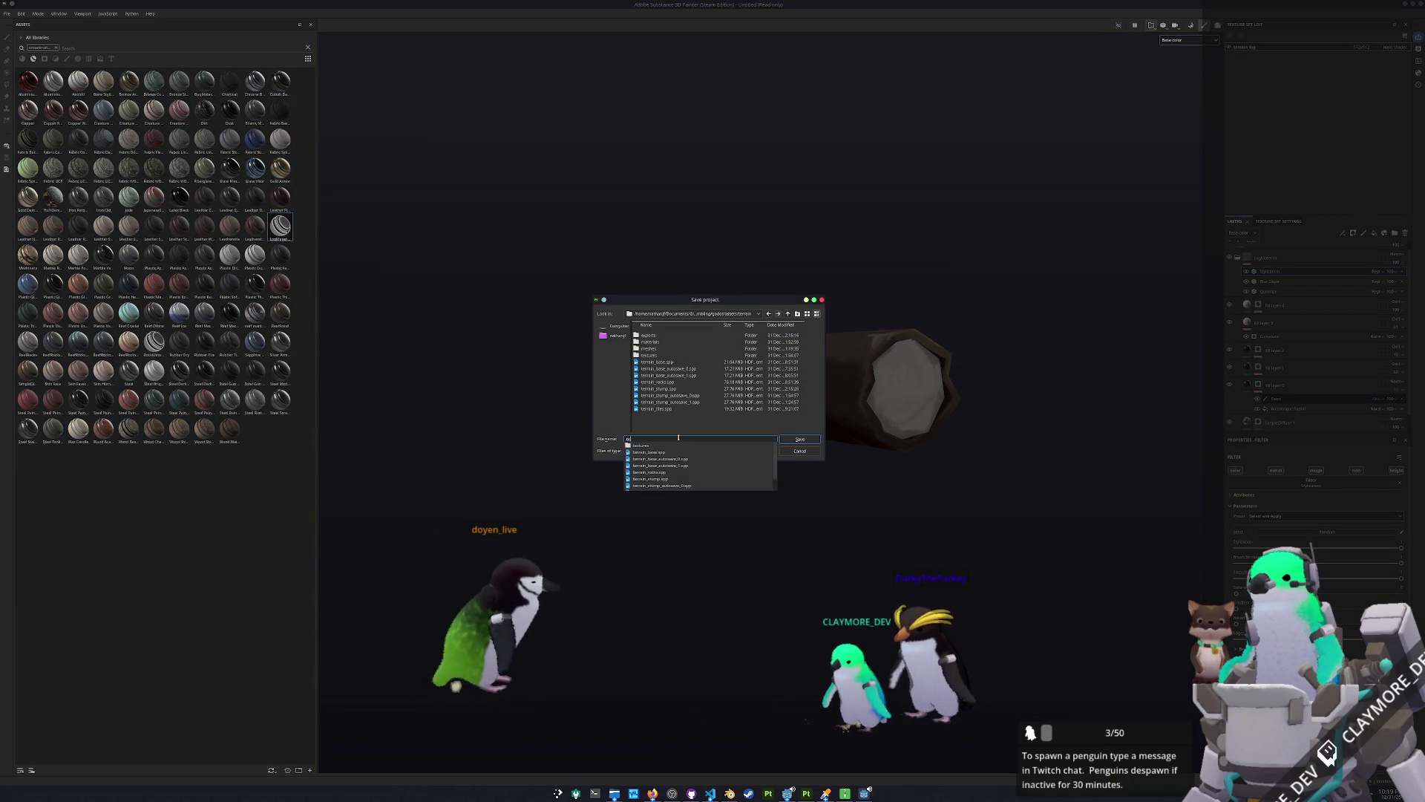
pyautogui.write('rrain_log')
pyautogui.press('Return')
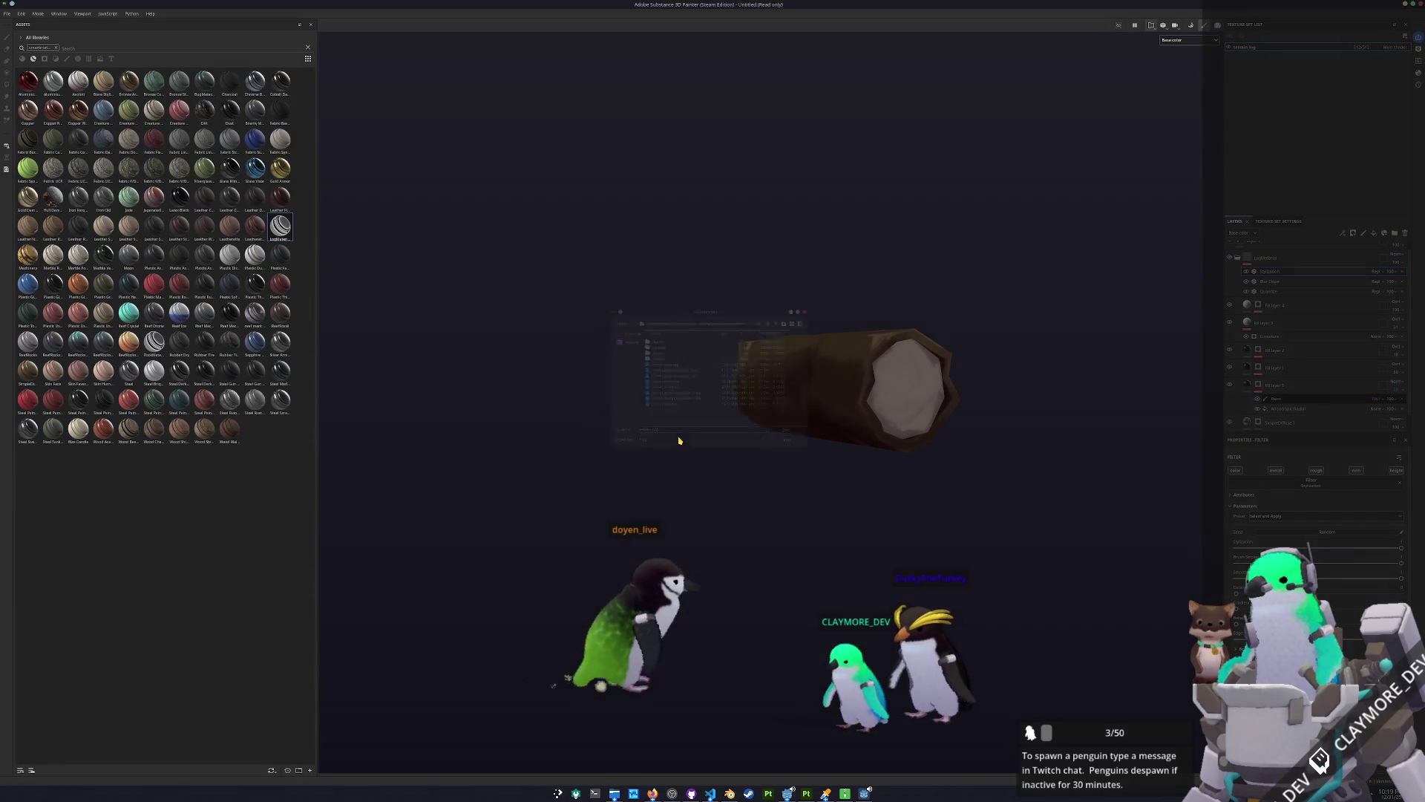
# Export the log's textures into the Godot terrain textures folder and return to Godot.
pyautogui.hotkey('ctrl', 'shift', 'e')
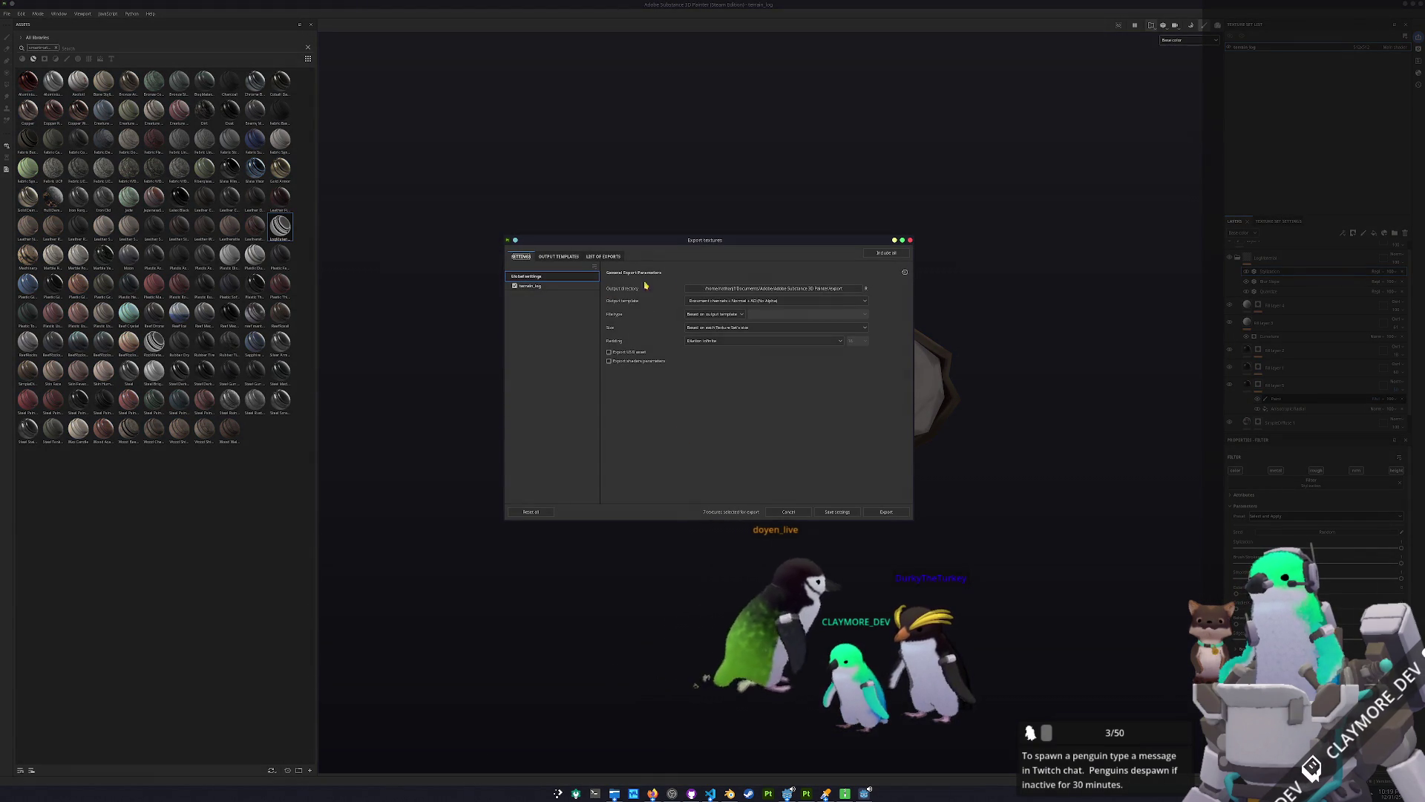
pyautogui.click(758, 291)
pyautogui.click(694, 318)
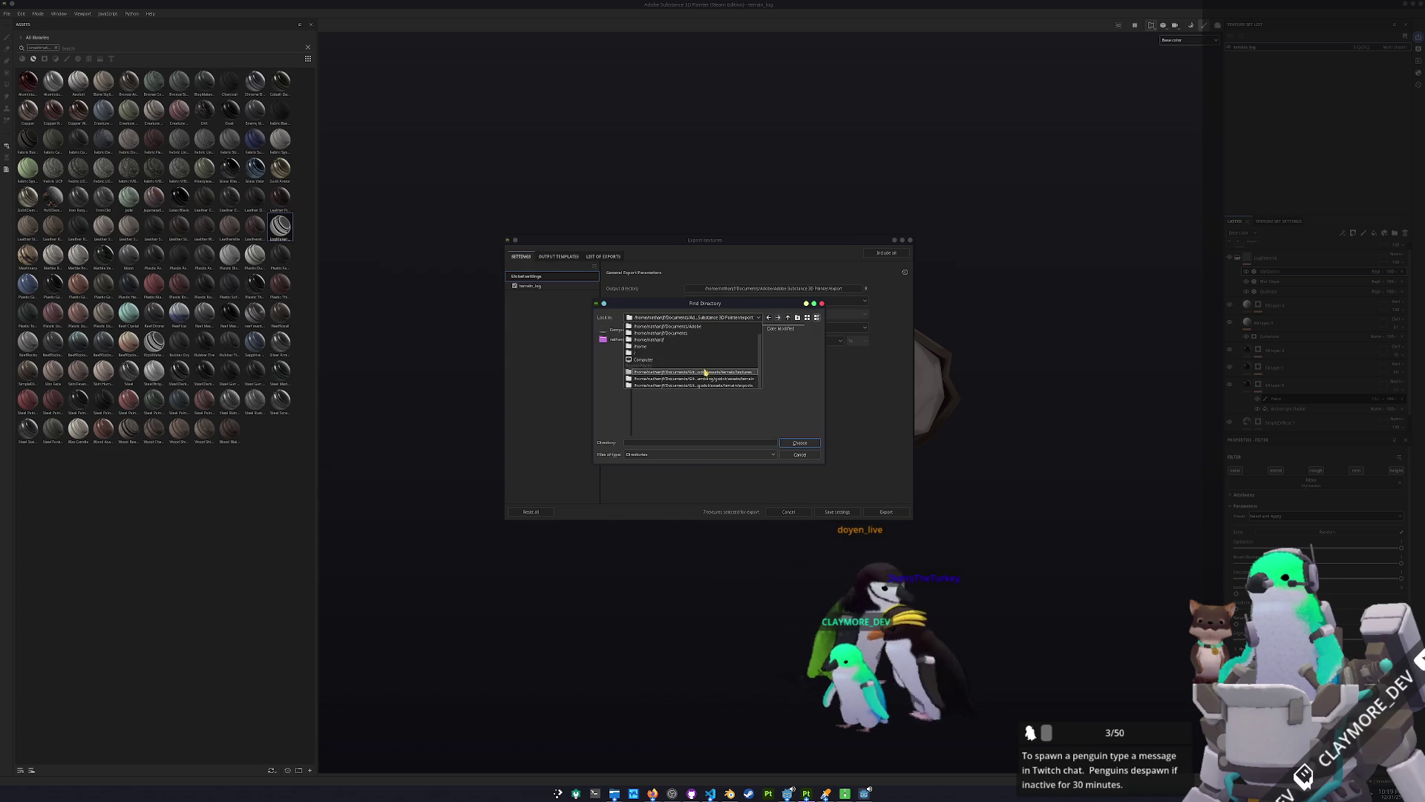
pyautogui.click(710, 372)
pyautogui.click(799, 443)
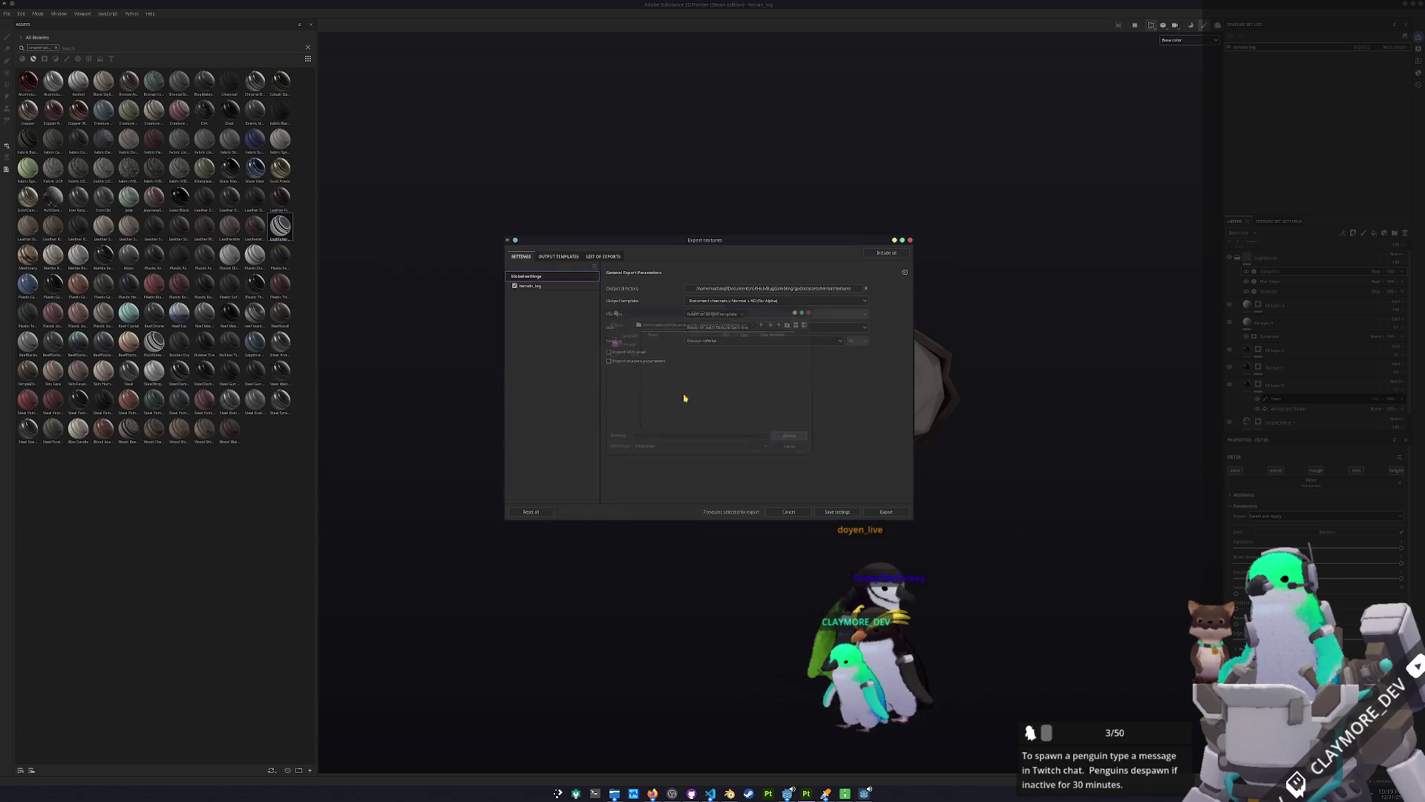
pyautogui.click(563, 290)
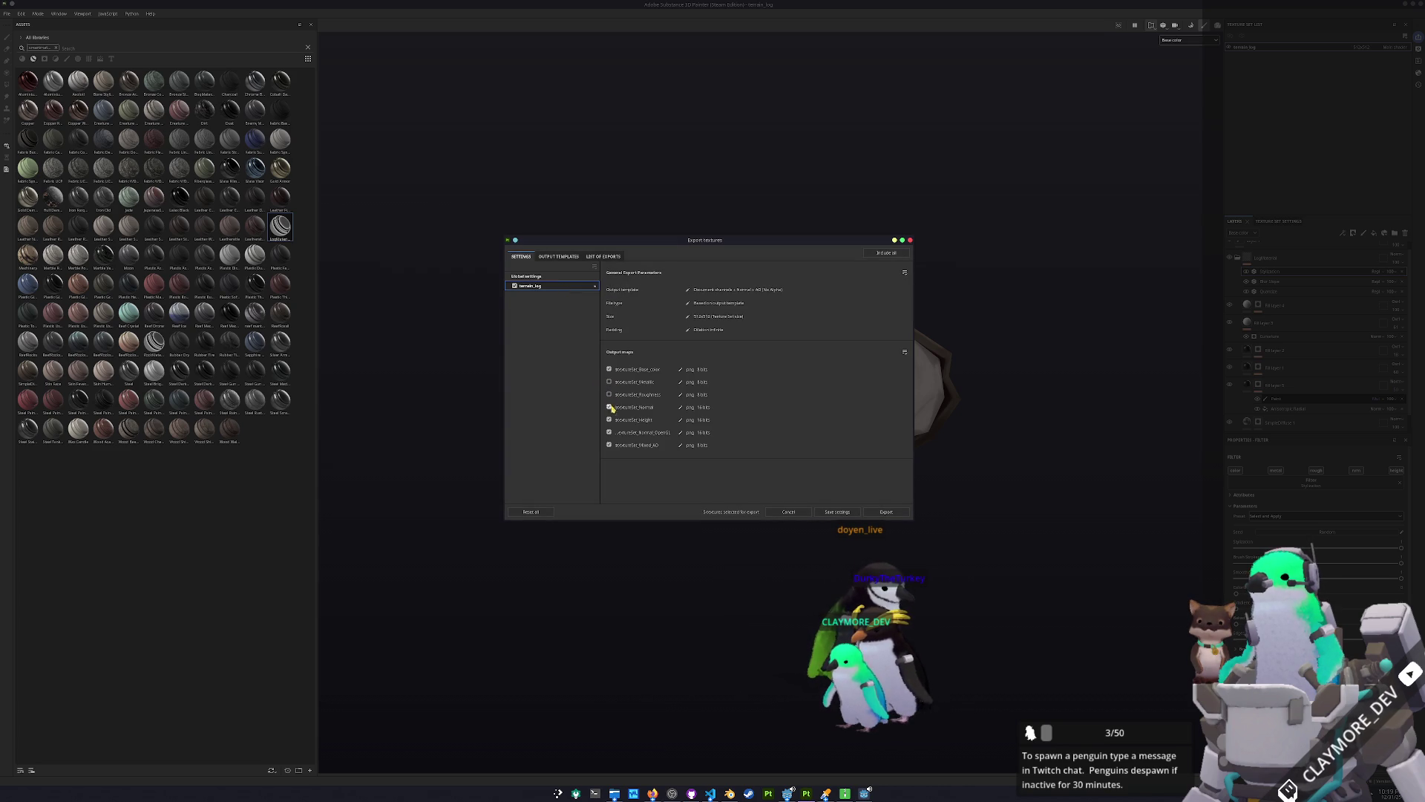
pyautogui.click(886, 511)
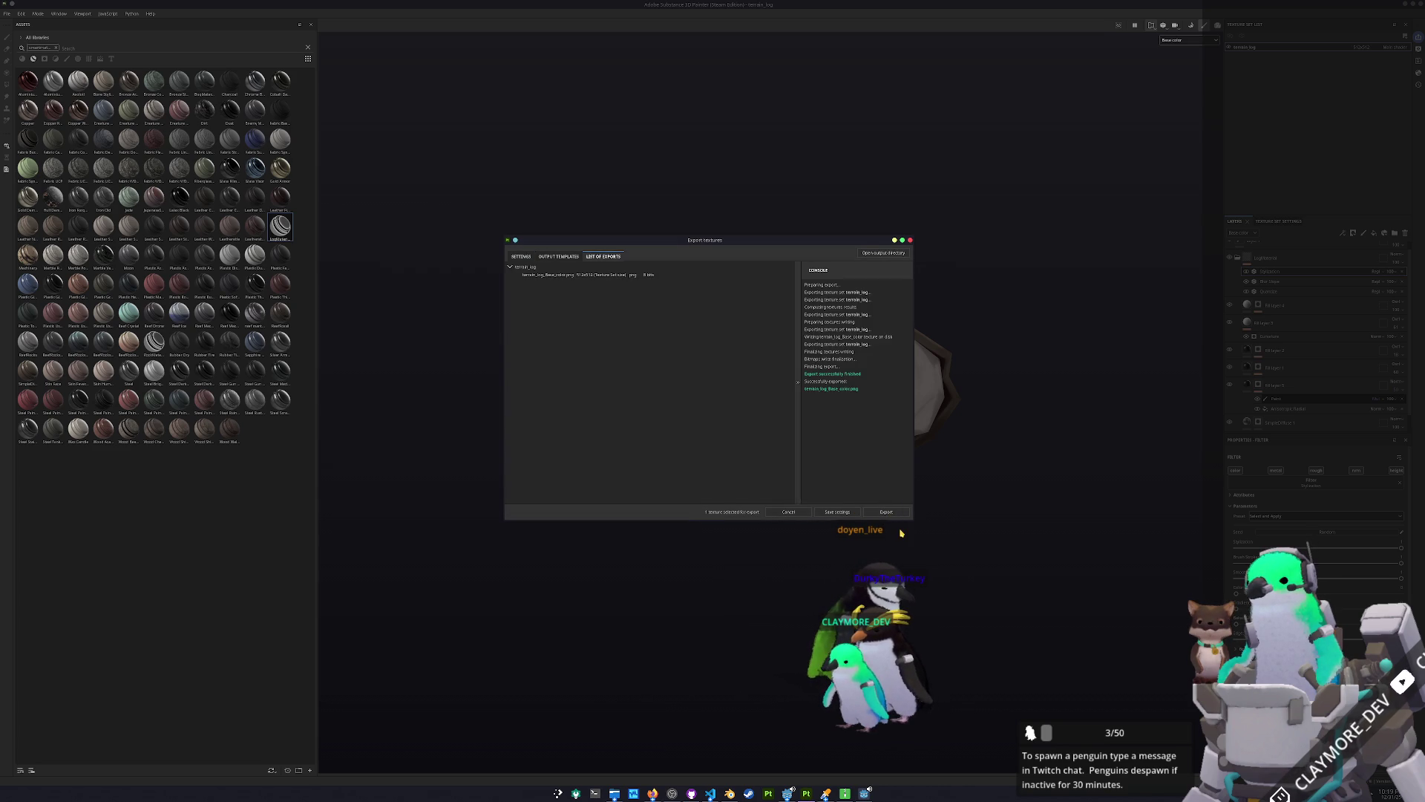
pyautogui.click(787, 792)
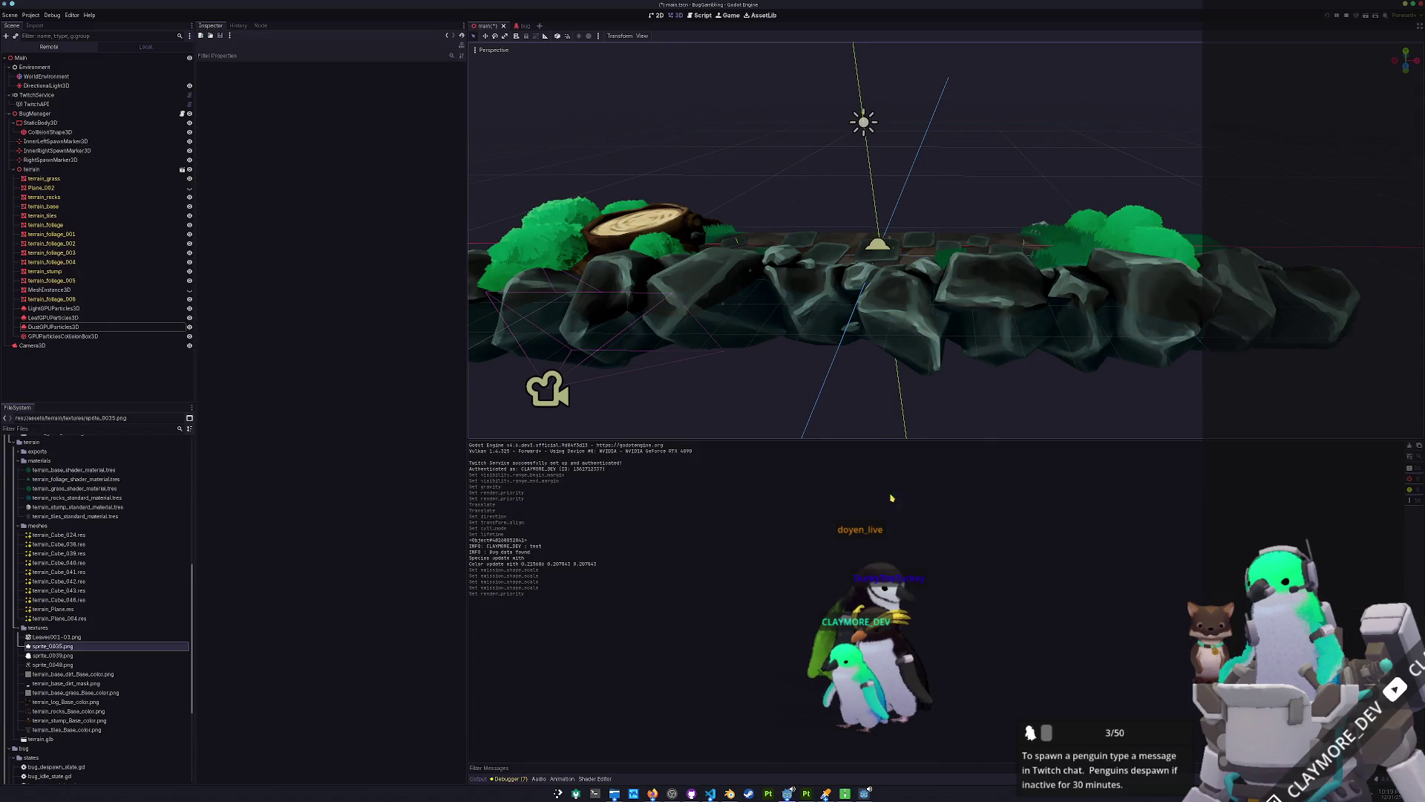
# Re-export the terrain from Blender as glTF 2.0, overwriting terrain.glb, and return to Godot.
pyautogui.click(729, 792)
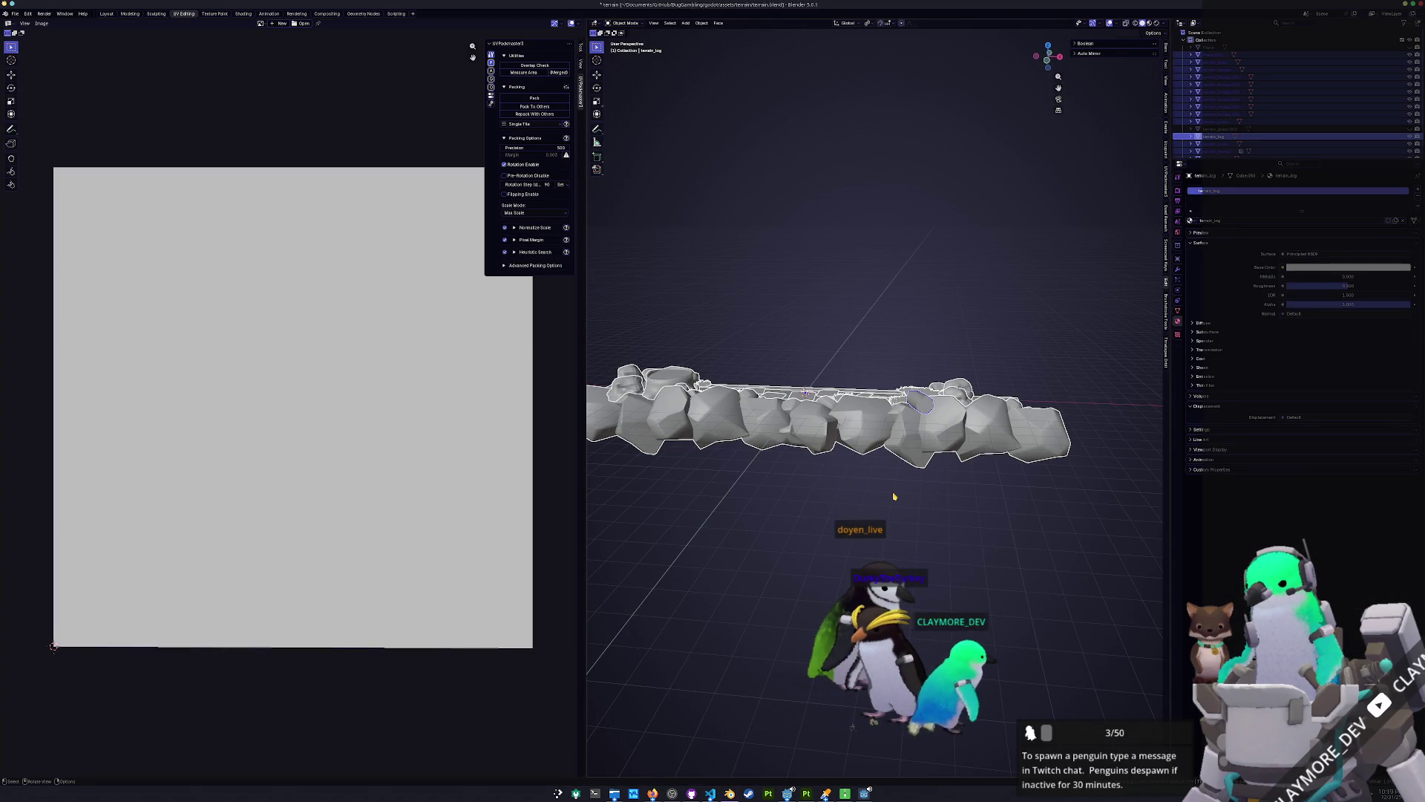
pyautogui.click(14, 14)
pyautogui.moveTo(44, 136)
pyautogui.click(119, 201)
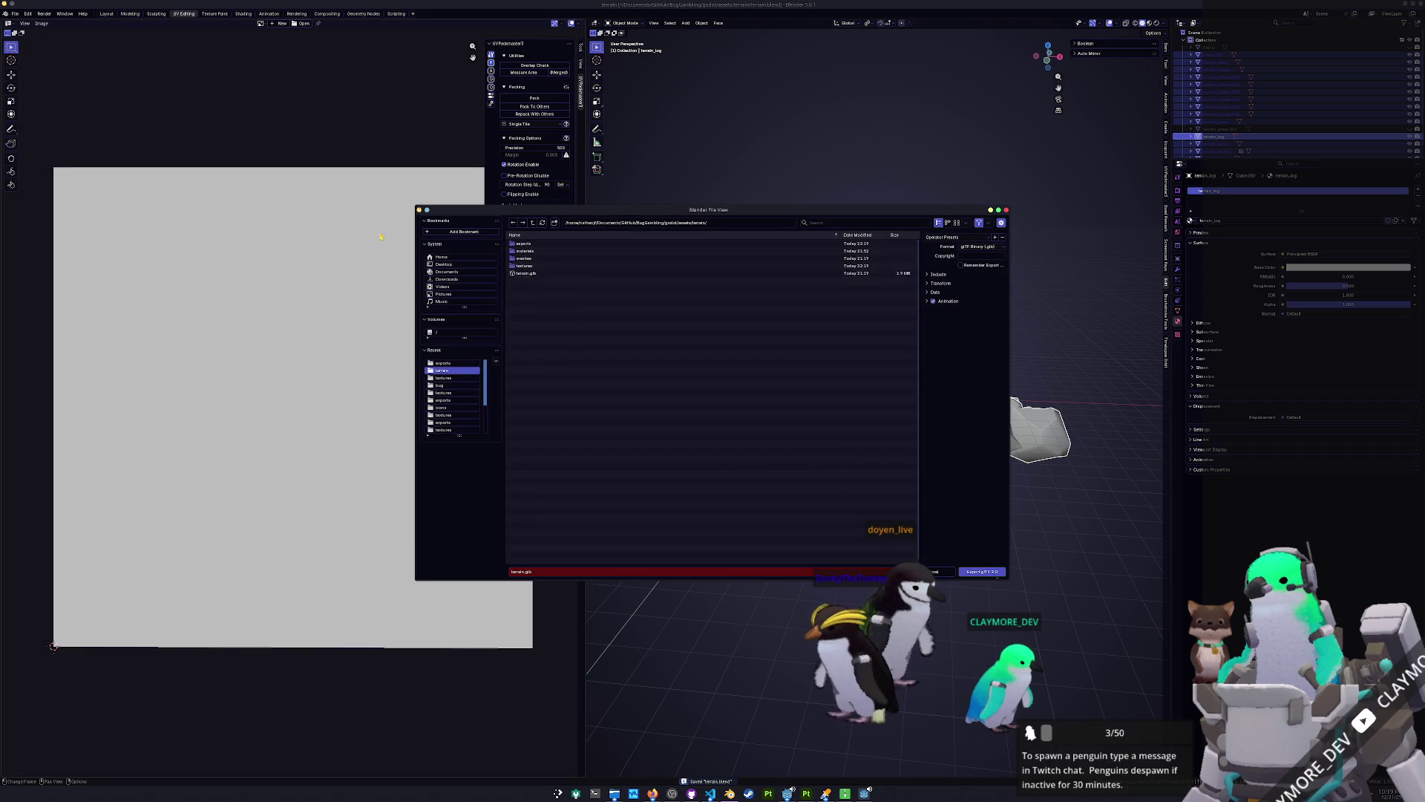
pyautogui.click(536, 274)
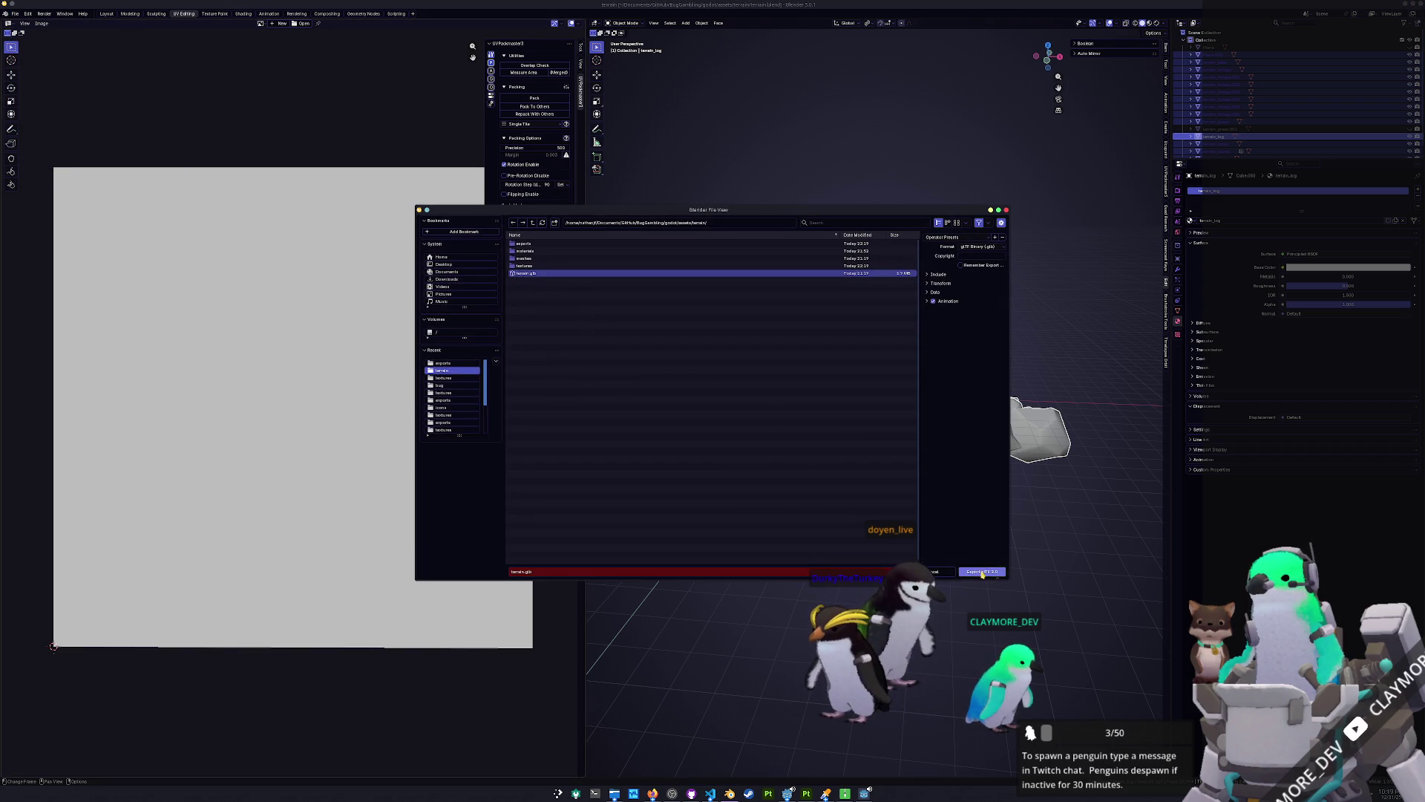
pyautogui.click(982, 573)
pyautogui.click(791, 788)
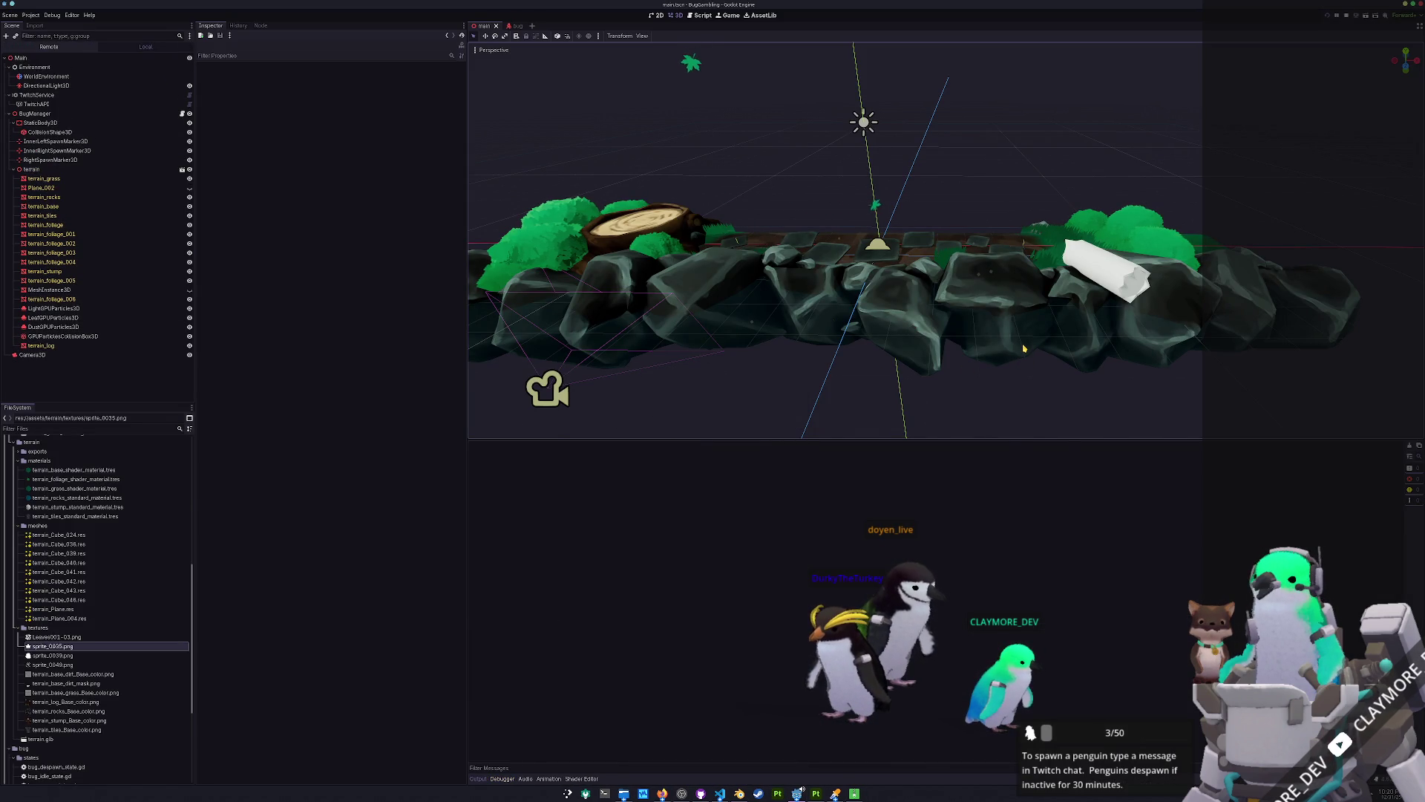
# Run the game with F5, then place terrain_log above the GPU particle nodes.
pyautogui.press('F5')
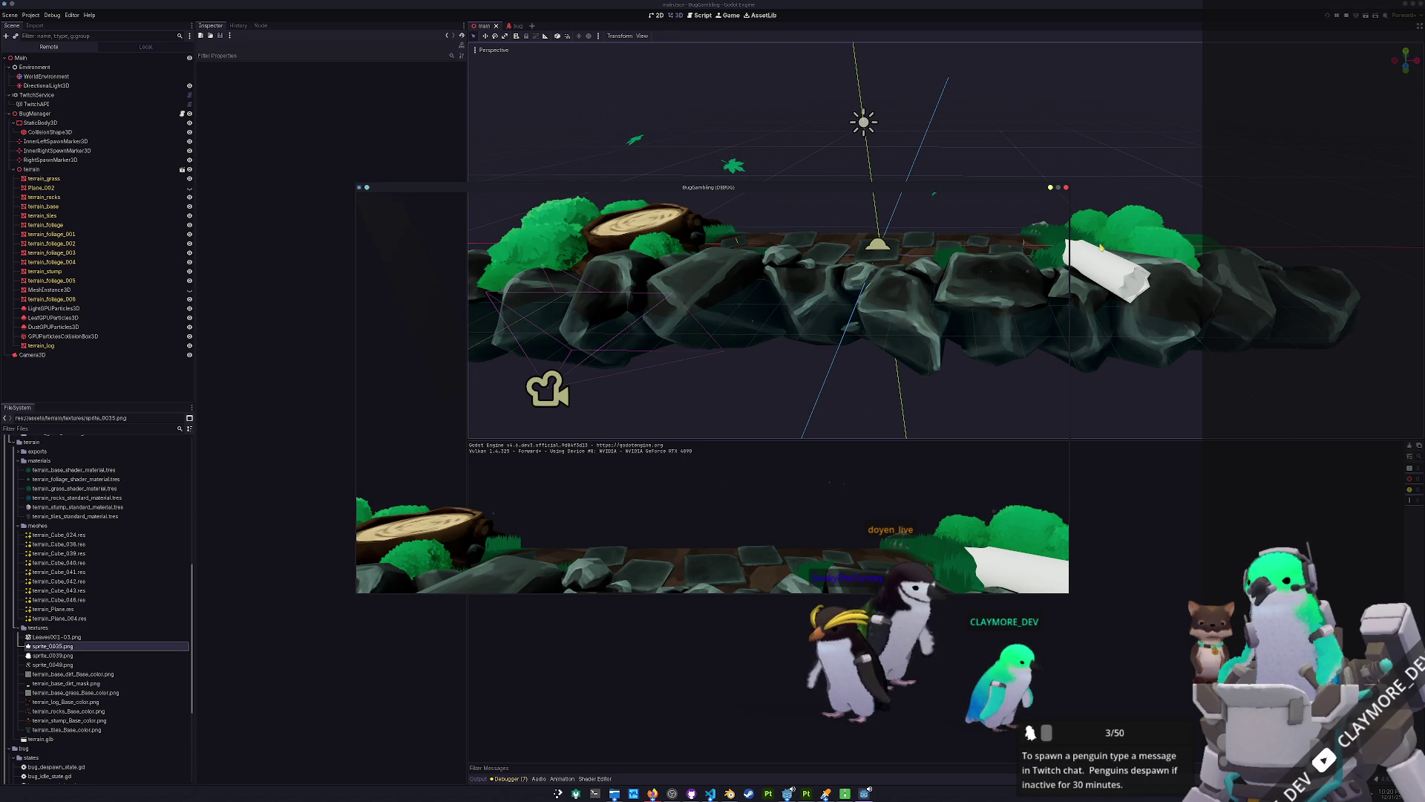
pyautogui.click(1110, 269)
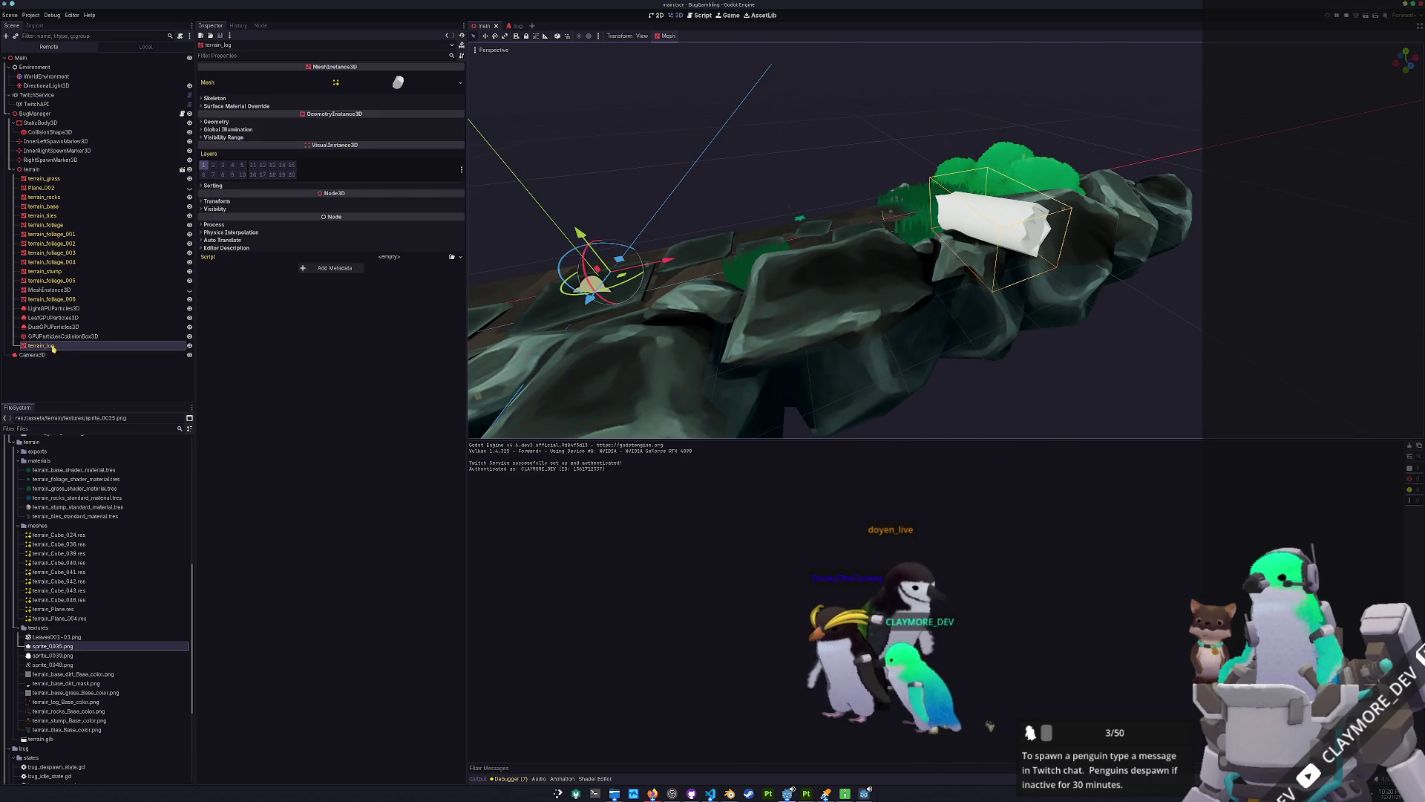
pyautogui.click(51, 308)
pyautogui.keyDown('shift'); pyautogui.click(63, 336); pyautogui.keyUp('shift')
pyautogui.moveTo(53, 327)
pyautogui.mouseDown()
pyautogui.moveTo(48, 162)
pyautogui.moveTo(52, 349)
pyautogui.mouseUp()
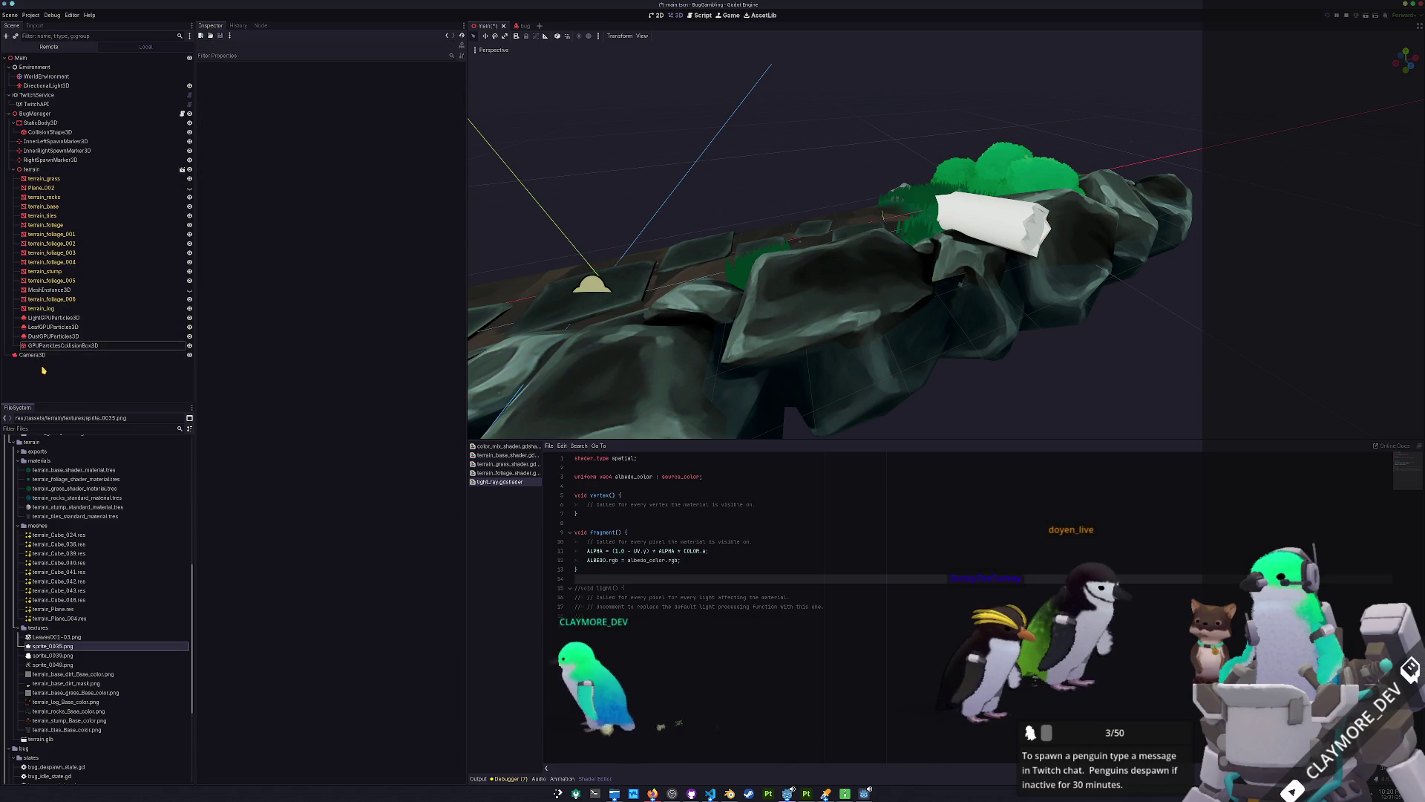
# Duplicate terrain_tiles_standard_material.tres as terrain_log_standard_material.tres.
pyautogui.scroll(-2, 52, 631)
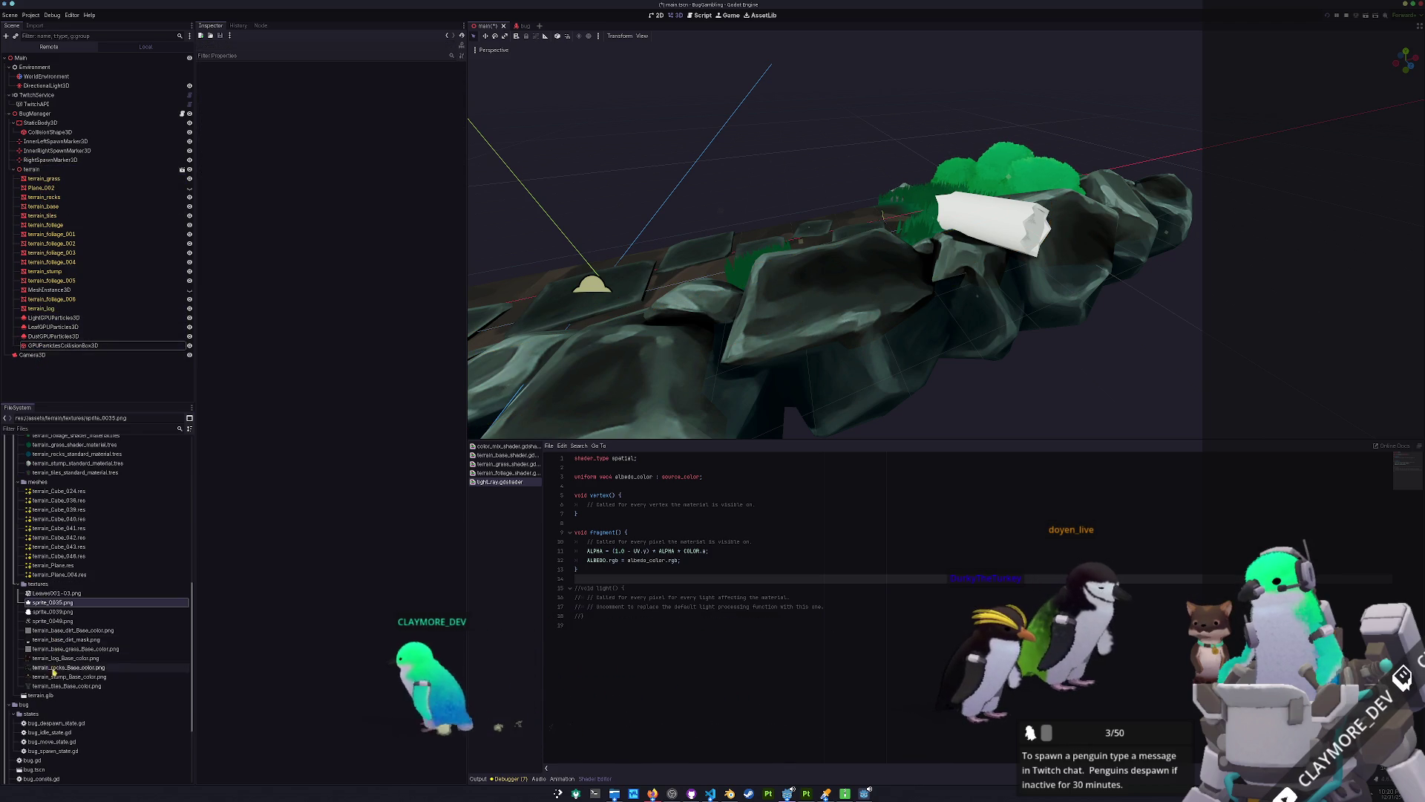
pyautogui.scroll(4, 49, 630)
pyautogui.click(57, 559)
pyautogui.hotkey('ctrl', 'd')
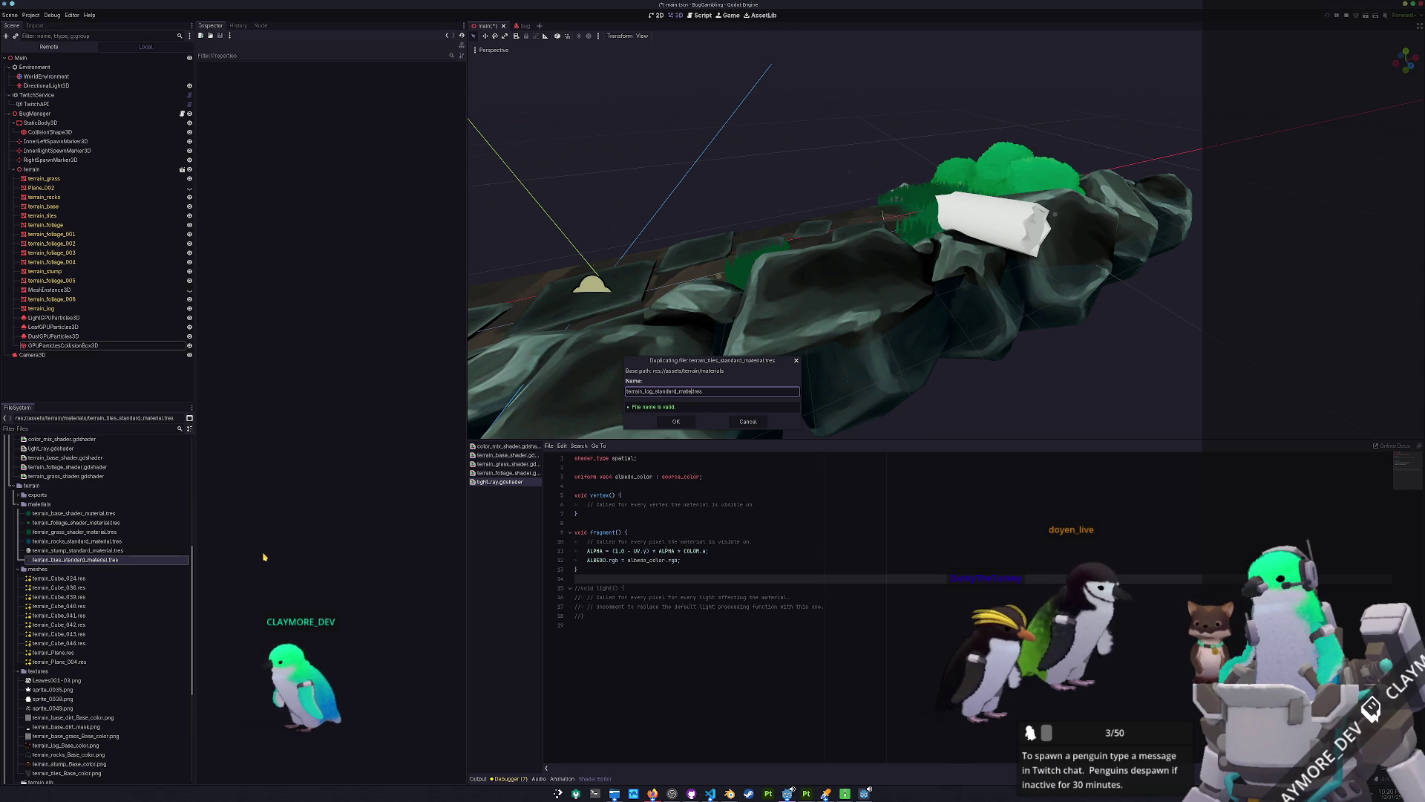
# Create terrain_log_standard_material.tres with the log Base_color texture as its Albedo.
pyautogui.press('Return')
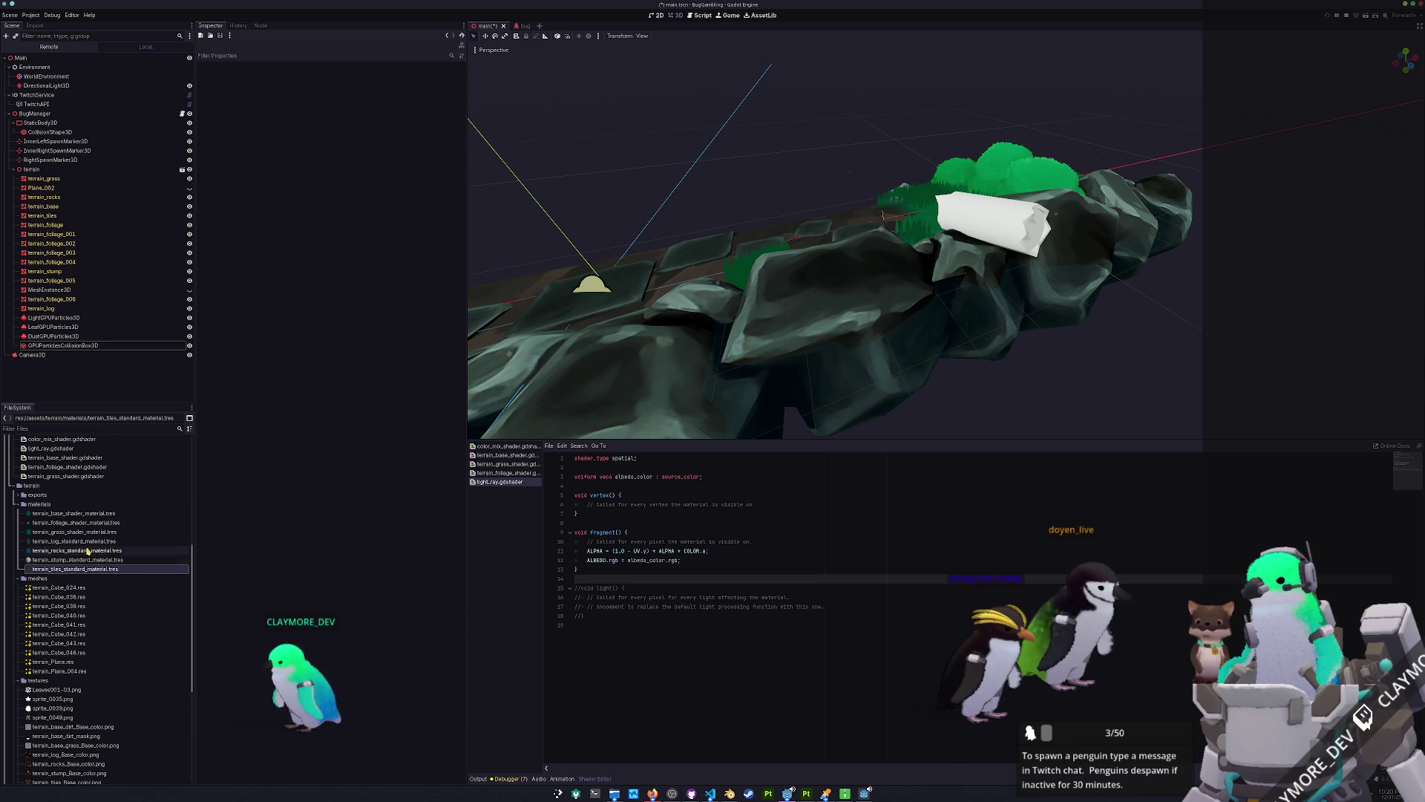
pyautogui.click(88, 542)
pyautogui.click(457, 242)
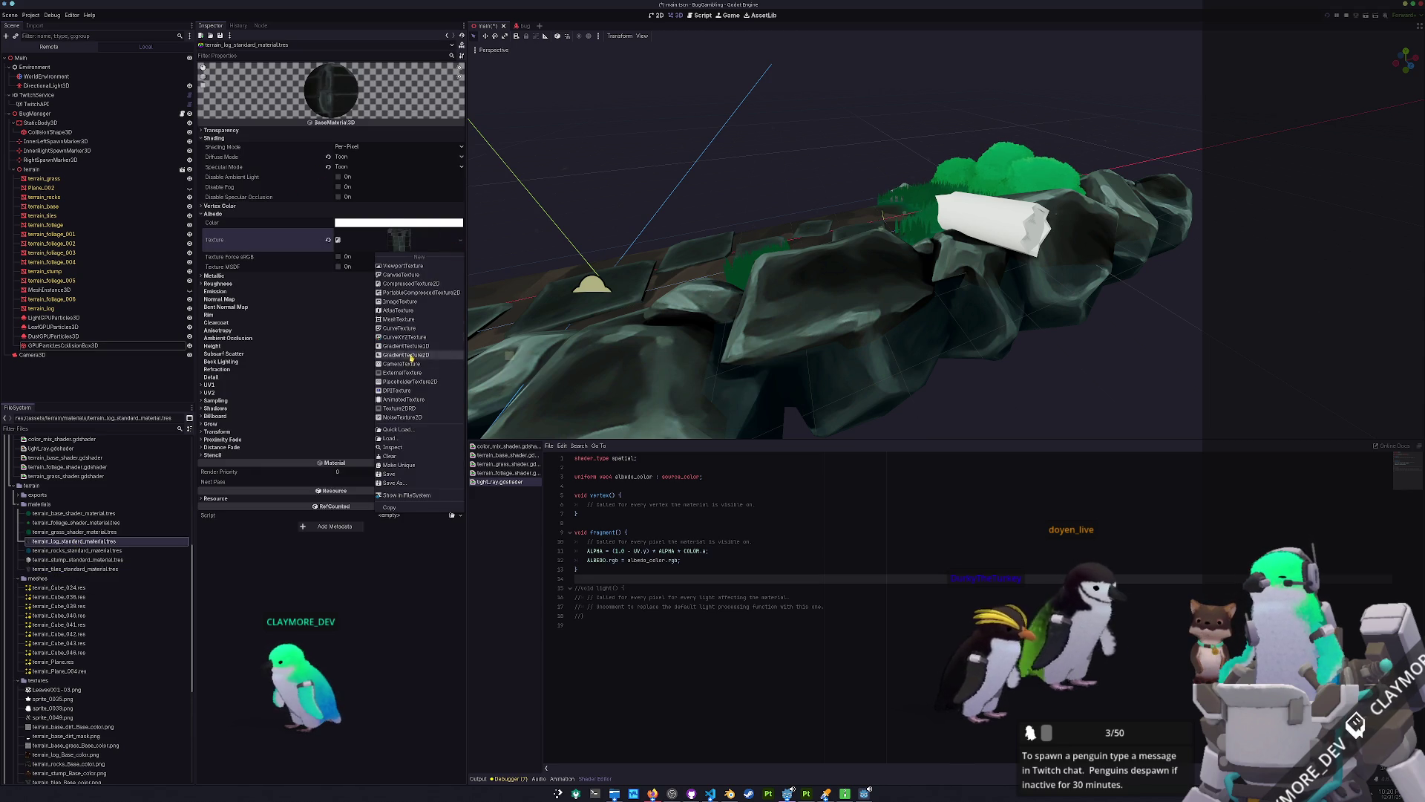
pyautogui.click(399, 431)
pyautogui.write('log')
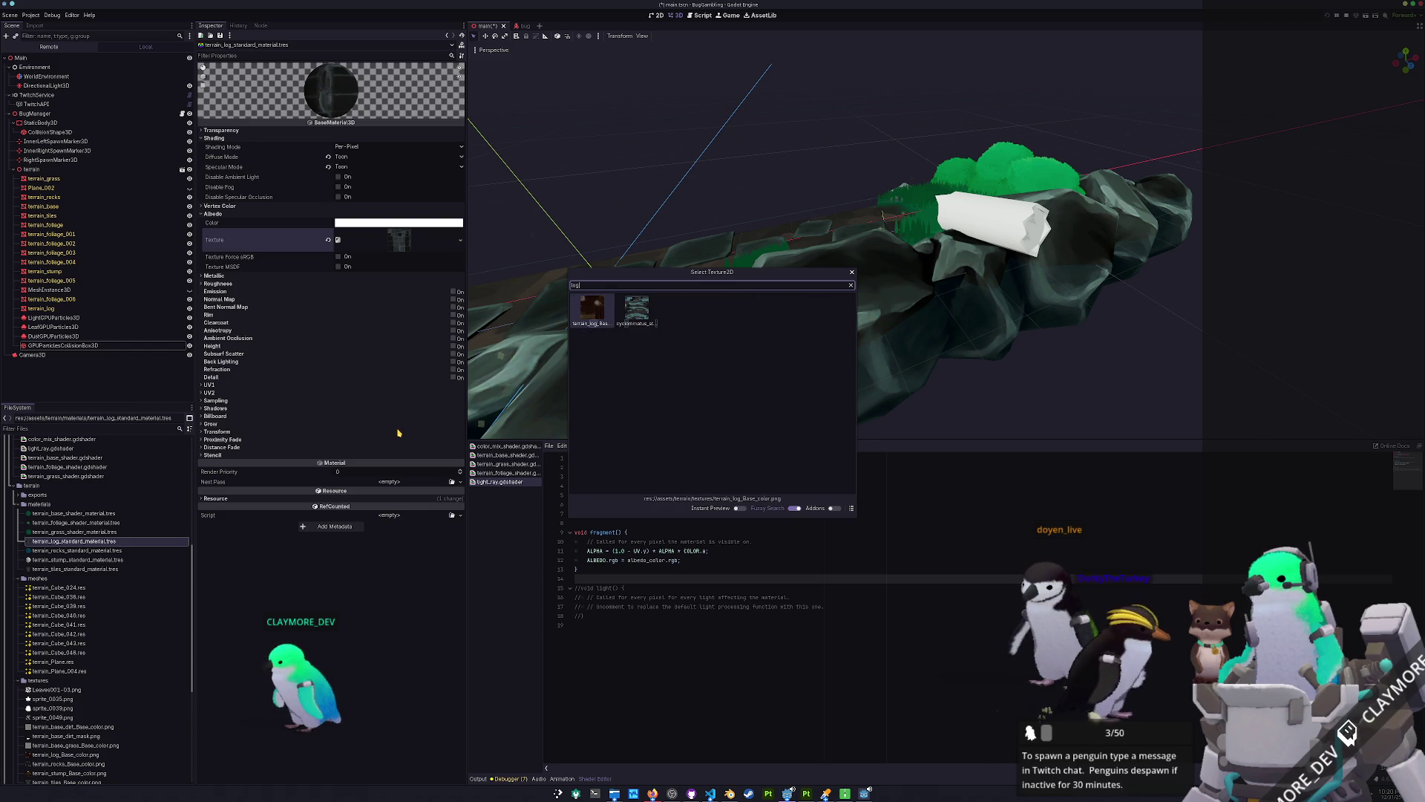
pyautogui.press('Return')
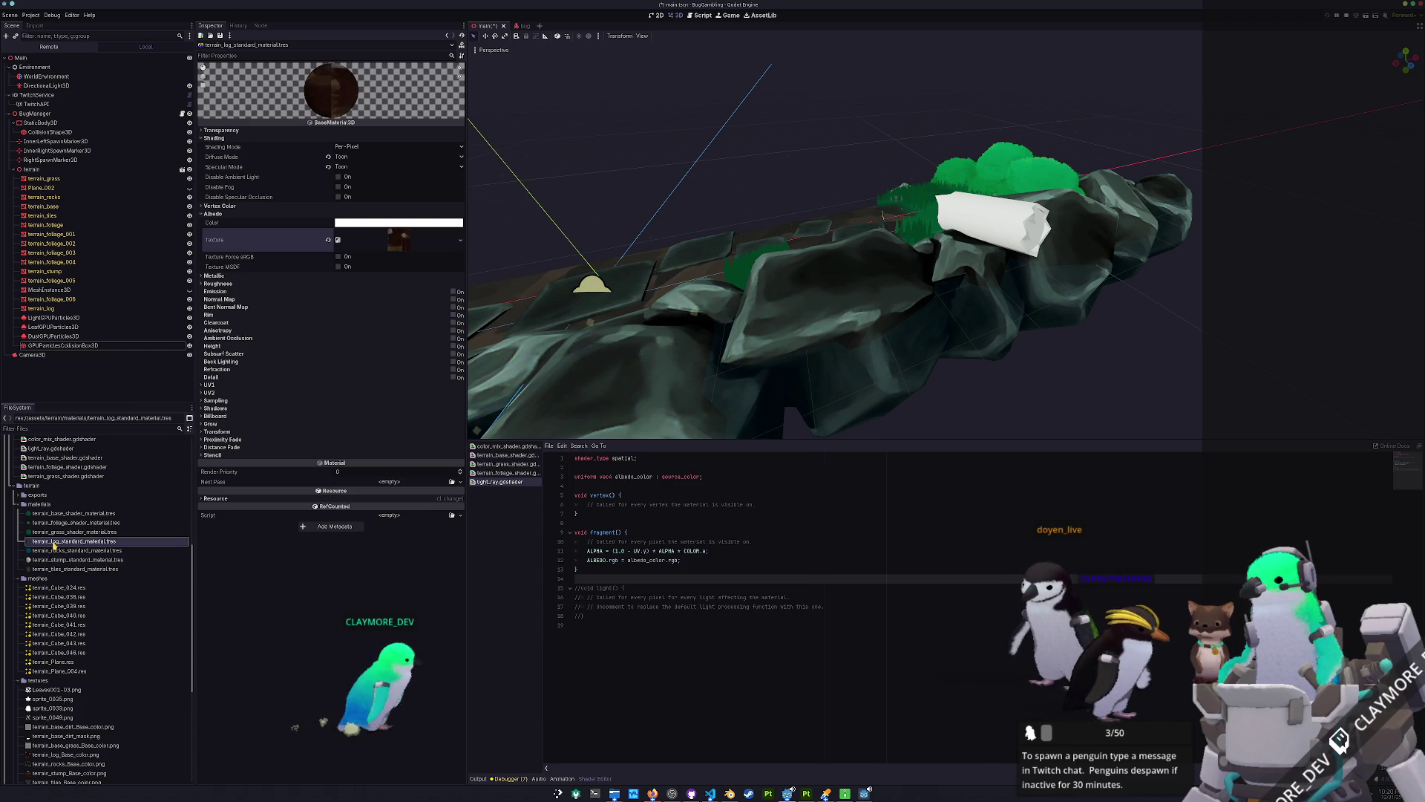
# Apply the log material to the log mesh, save the scene, and run the game.
pyautogui.moveTo(74, 541)
pyautogui.mouseDown()
pyautogui.moveTo(950, 223)
pyautogui.moveTo(1160, 314)
pyautogui.mouseUp()
pyautogui.hotkey('ctrl', 's')
pyautogui.scroll(10, 974, 221)
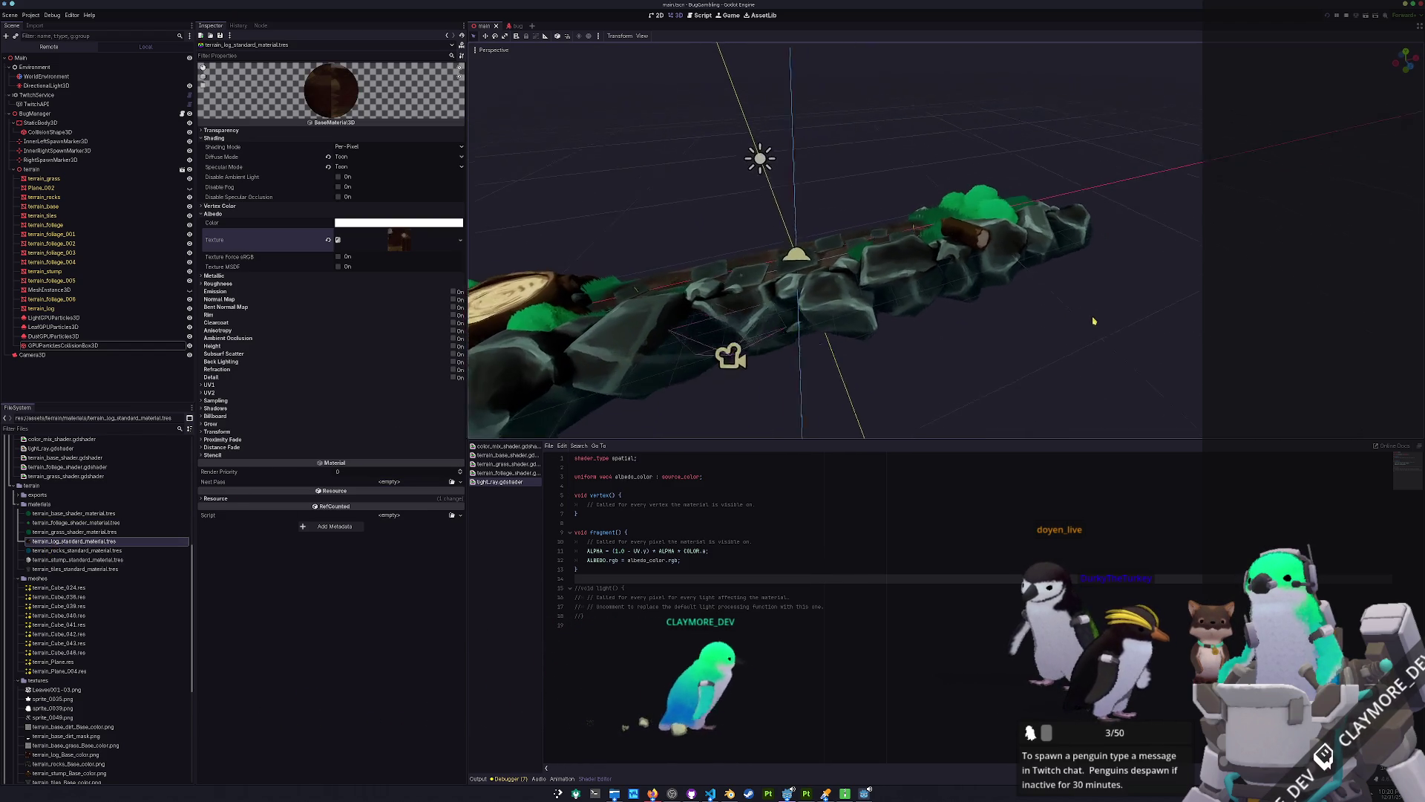
pyautogui.moveTo(974, 221); pyautogui.dragTo(1008, 256)
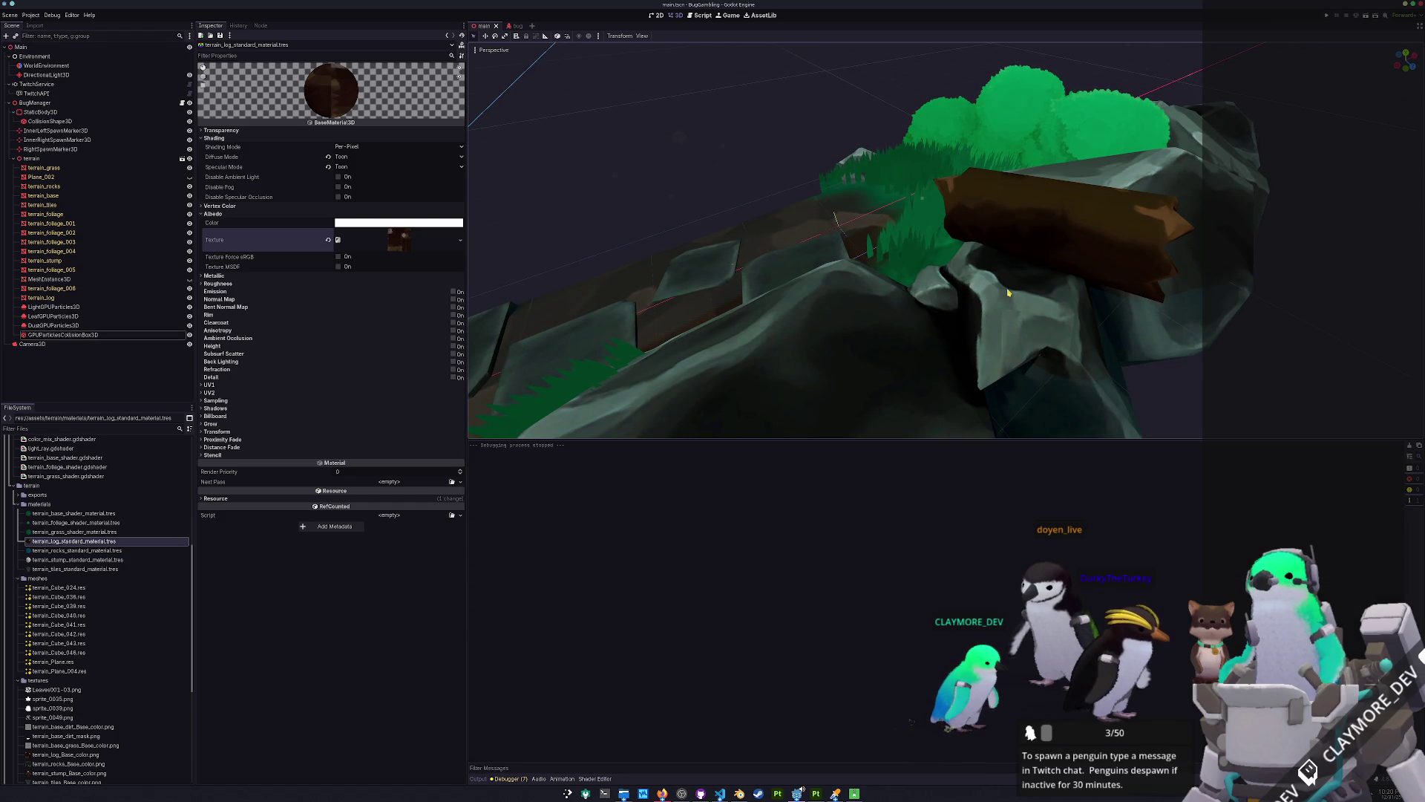
pyautogui.press('F5')
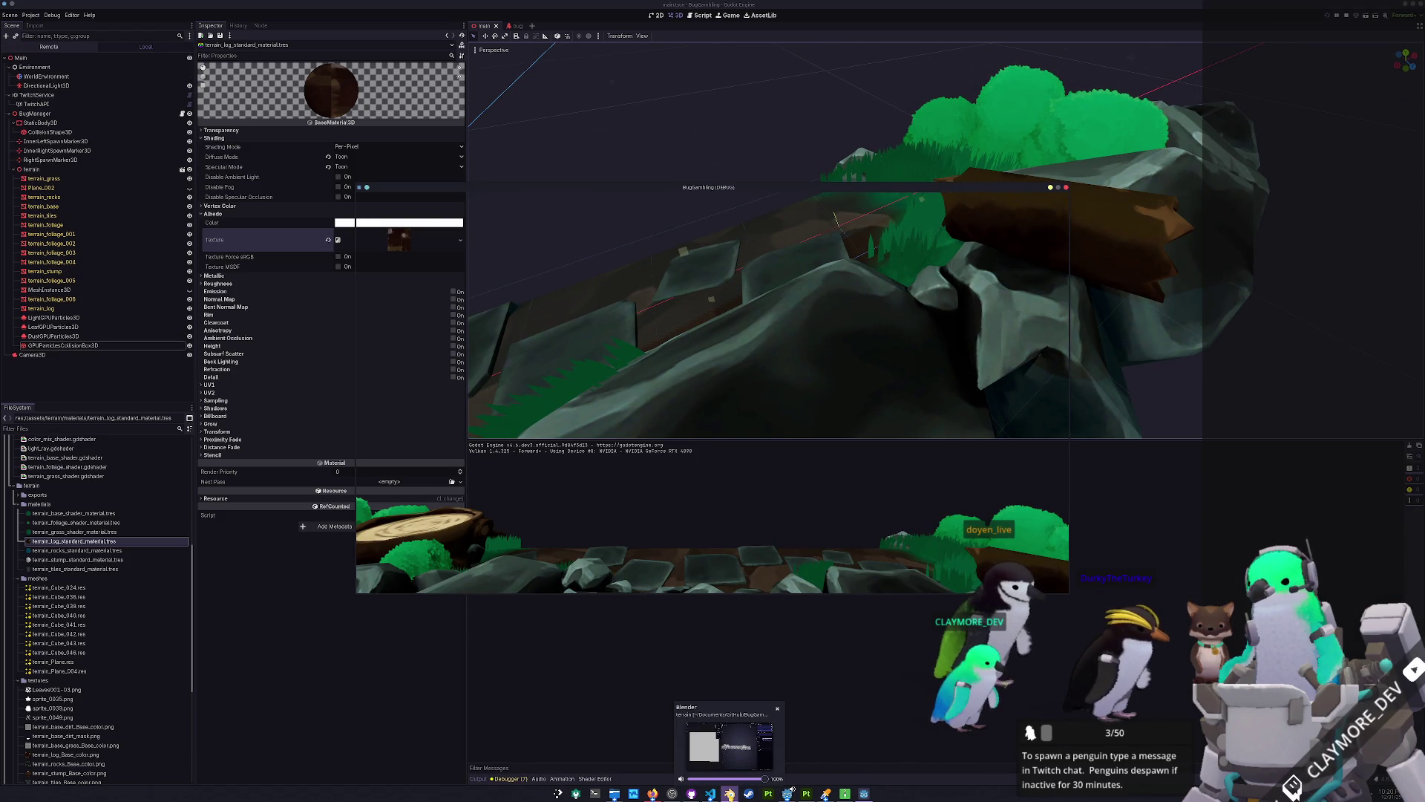
# Inspect the terrain's log mesh in Edit Mode, then frame the whole terrain in Object Mode.
pyautogui.click(731, 794)
pyautogui.scroll(5, 876, 401)
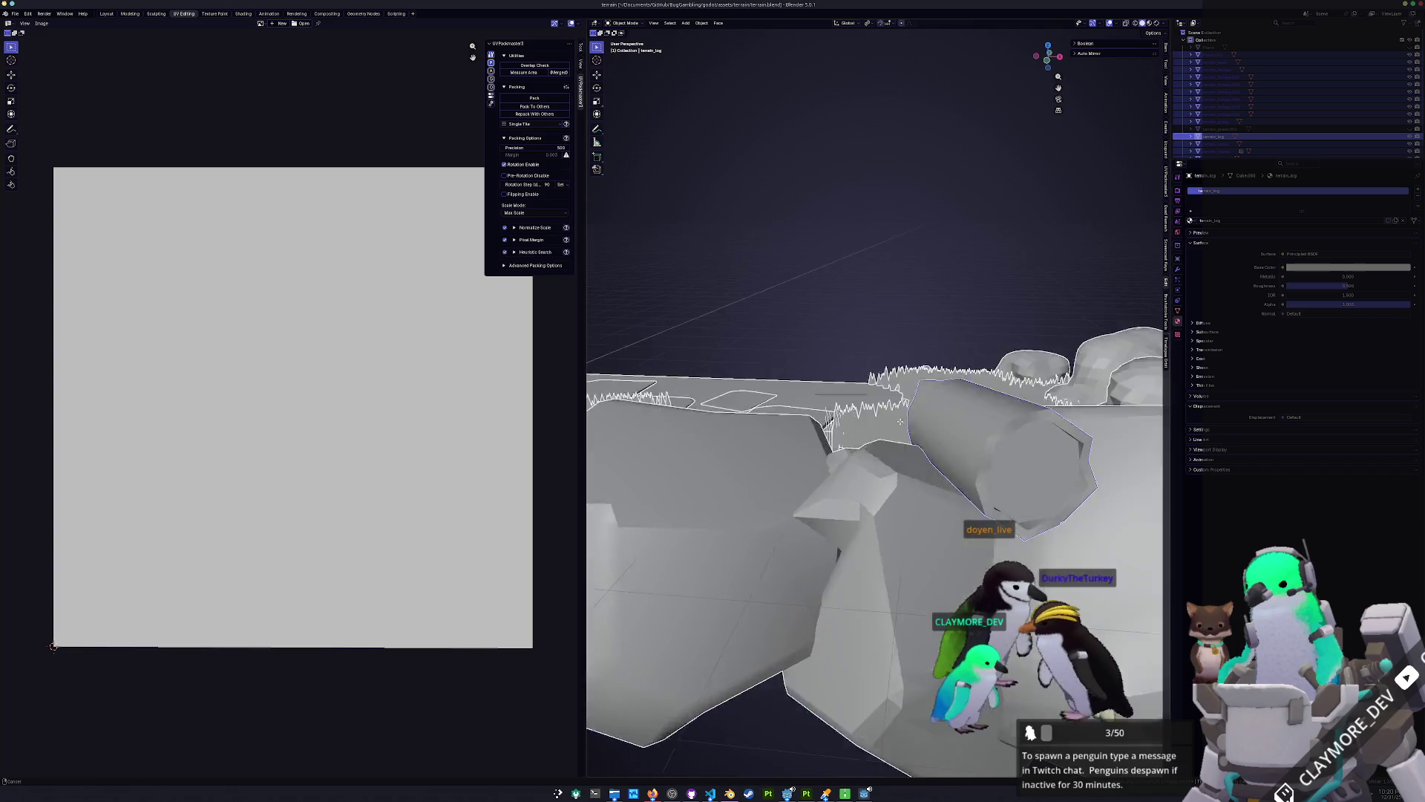
pyautogui.press('Tab')
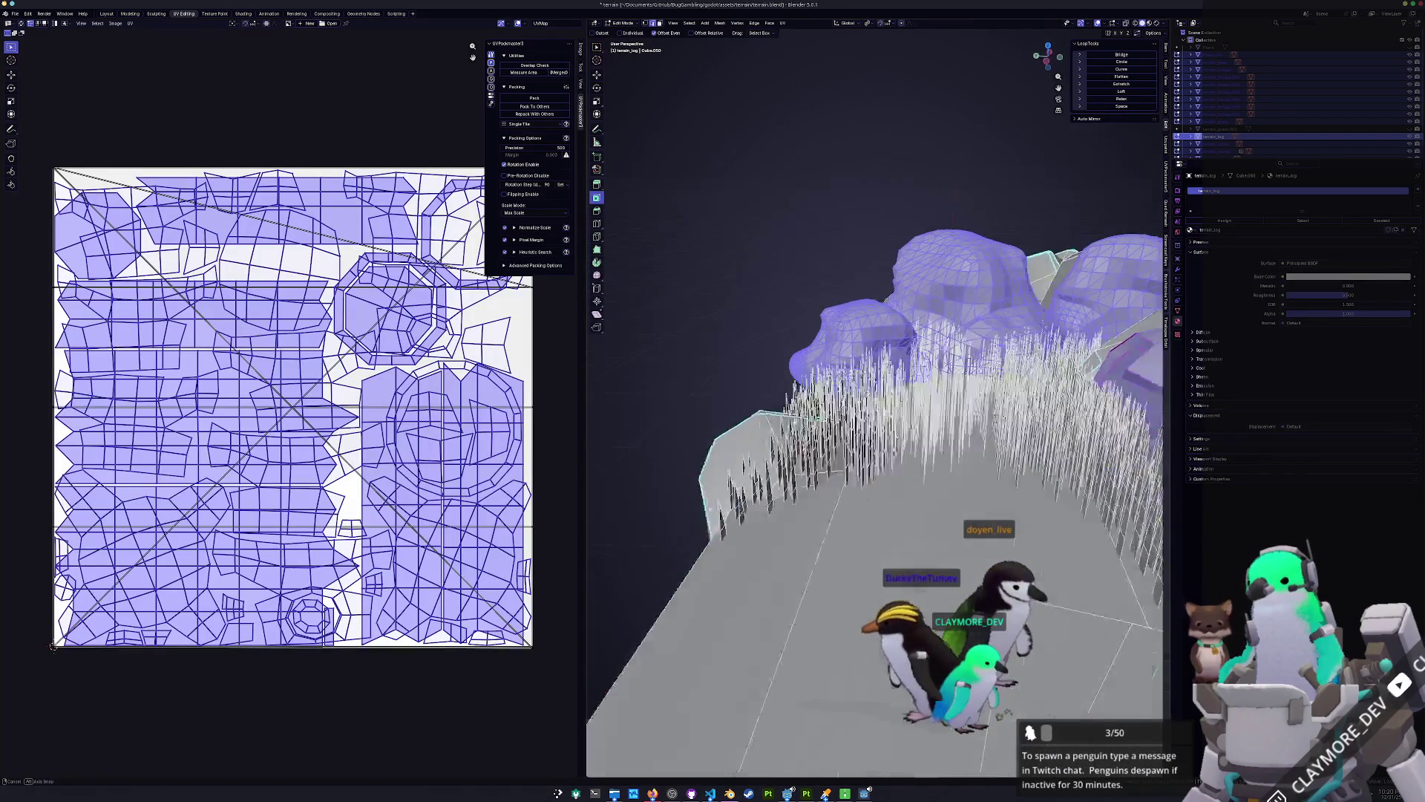
pyautogui.hotkey('alt', 'a')
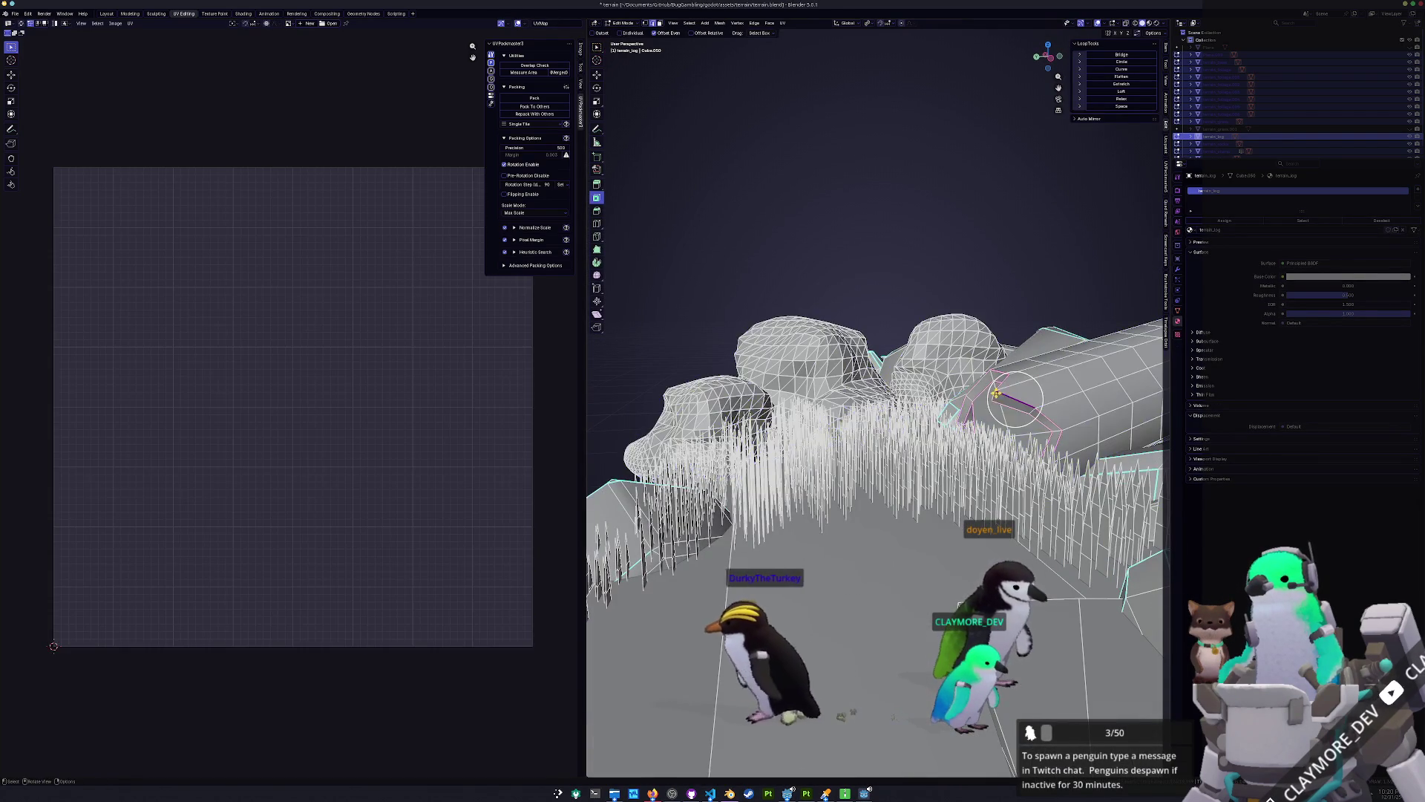
pyautogui.scroll(-3, 1055, 408)
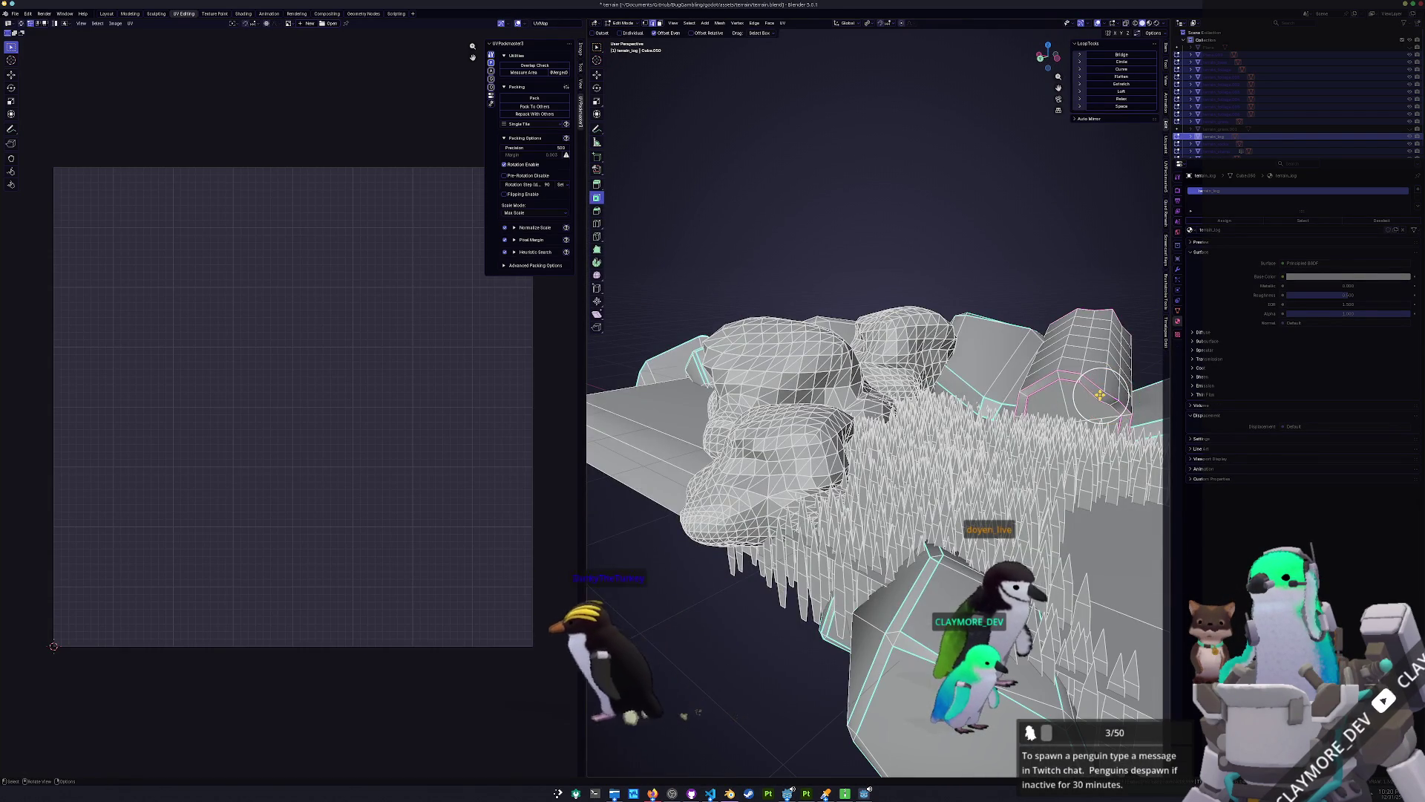
pyautogui.scroll(3, 896, 564)
pyautogui.press('g')
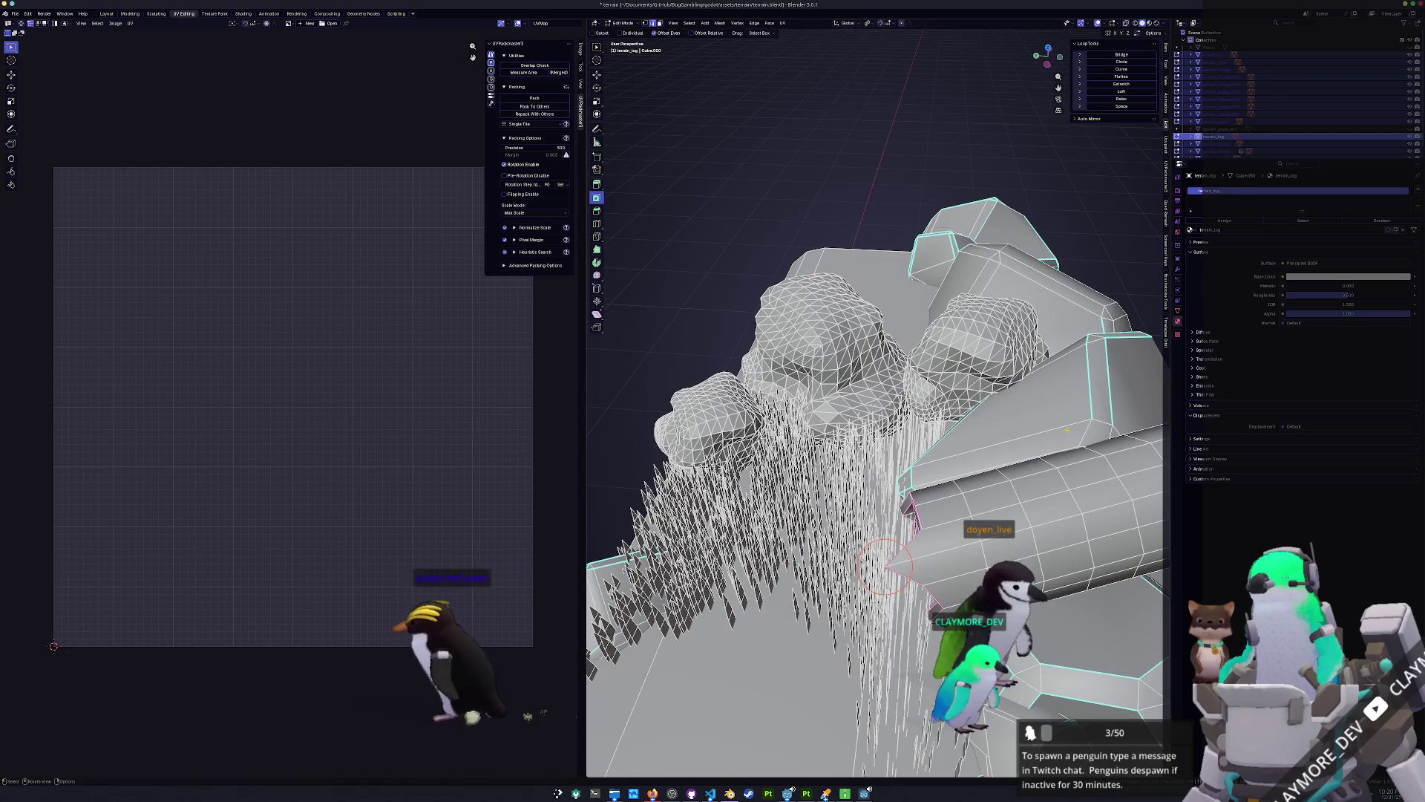
pyautogui.press('Escape')
pyautogui.press('Tab')
pyautogui.press('KP_Decimal')
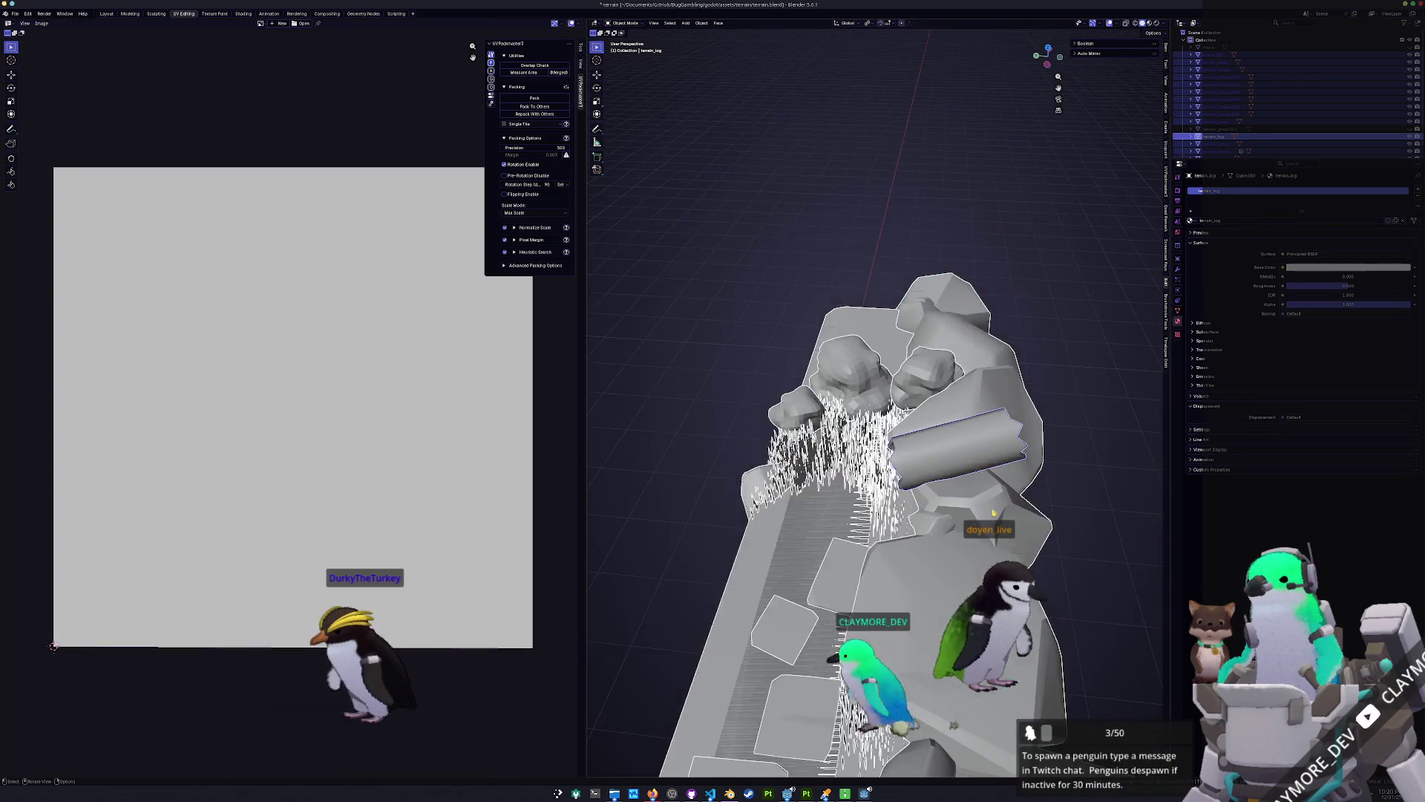
pyautogui.scroll(-3, 960, 522)
pyautogui.press('Tab')
pyautogui.press('Tab')
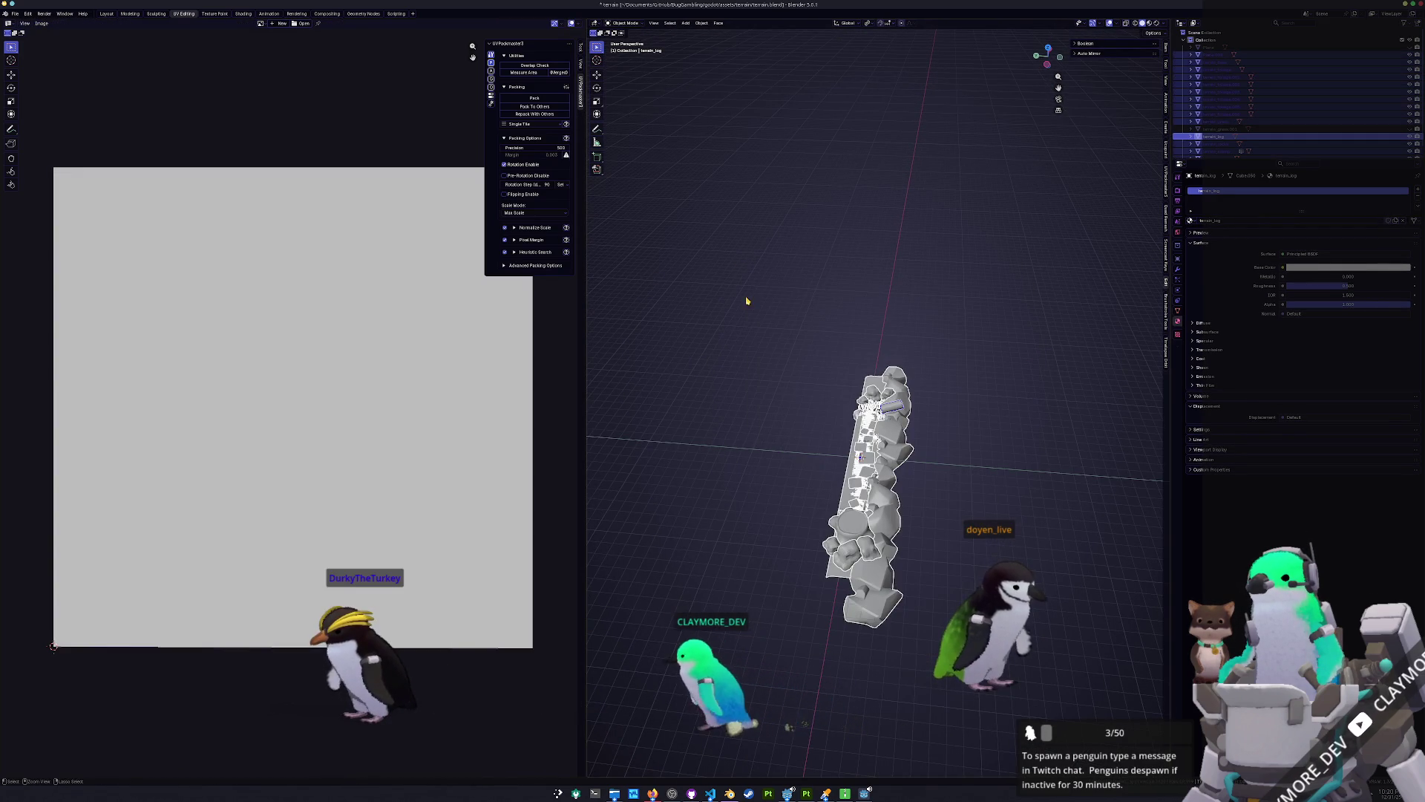
# Check terrain_base and the log's Plane.002 in Edit Mode, then select all terrain objects.
pyautogui.click(15, 13)
pyautogui.moveTo(28, 133)
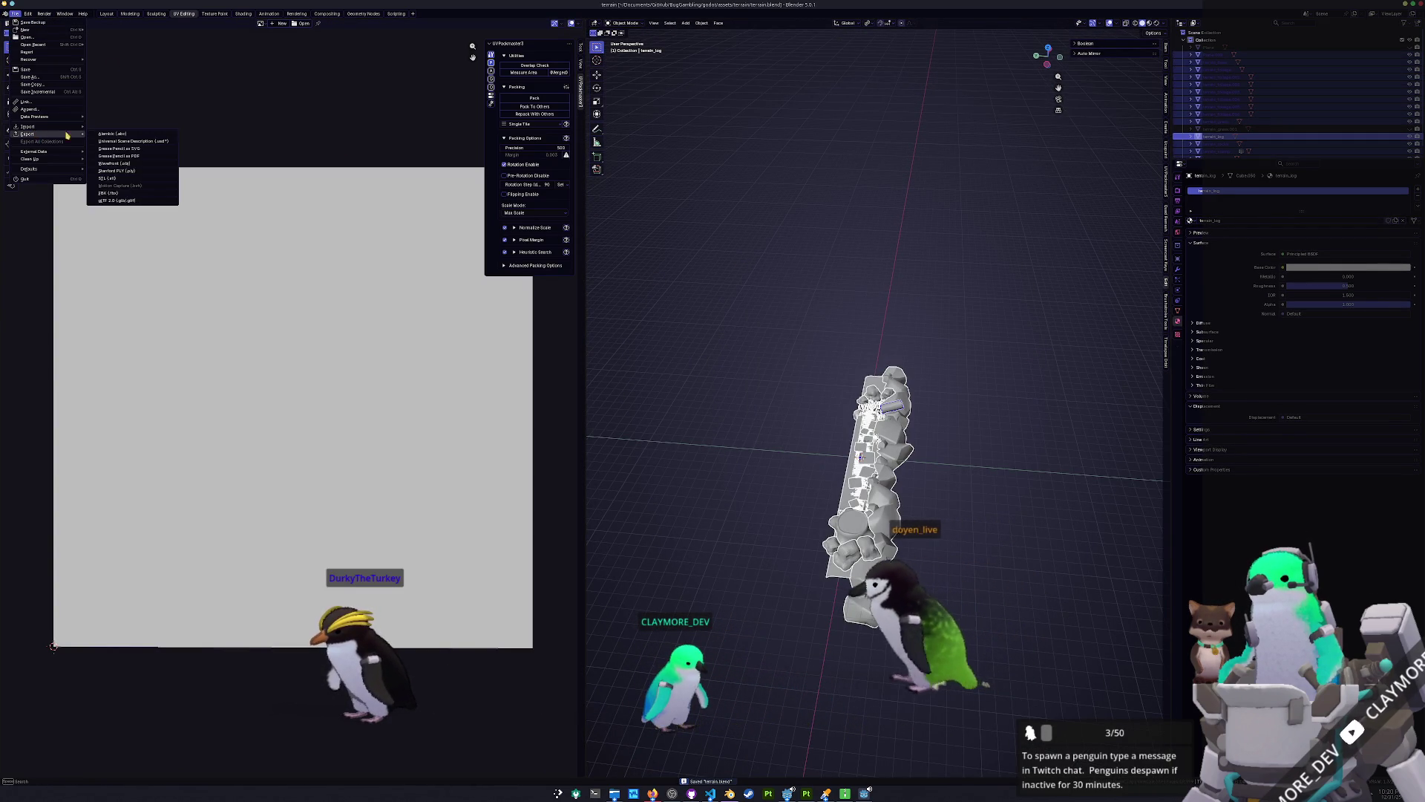
pyautogui.press('Escape')
pyautogui.click(839, 535)
pyautogui.press('Tab')
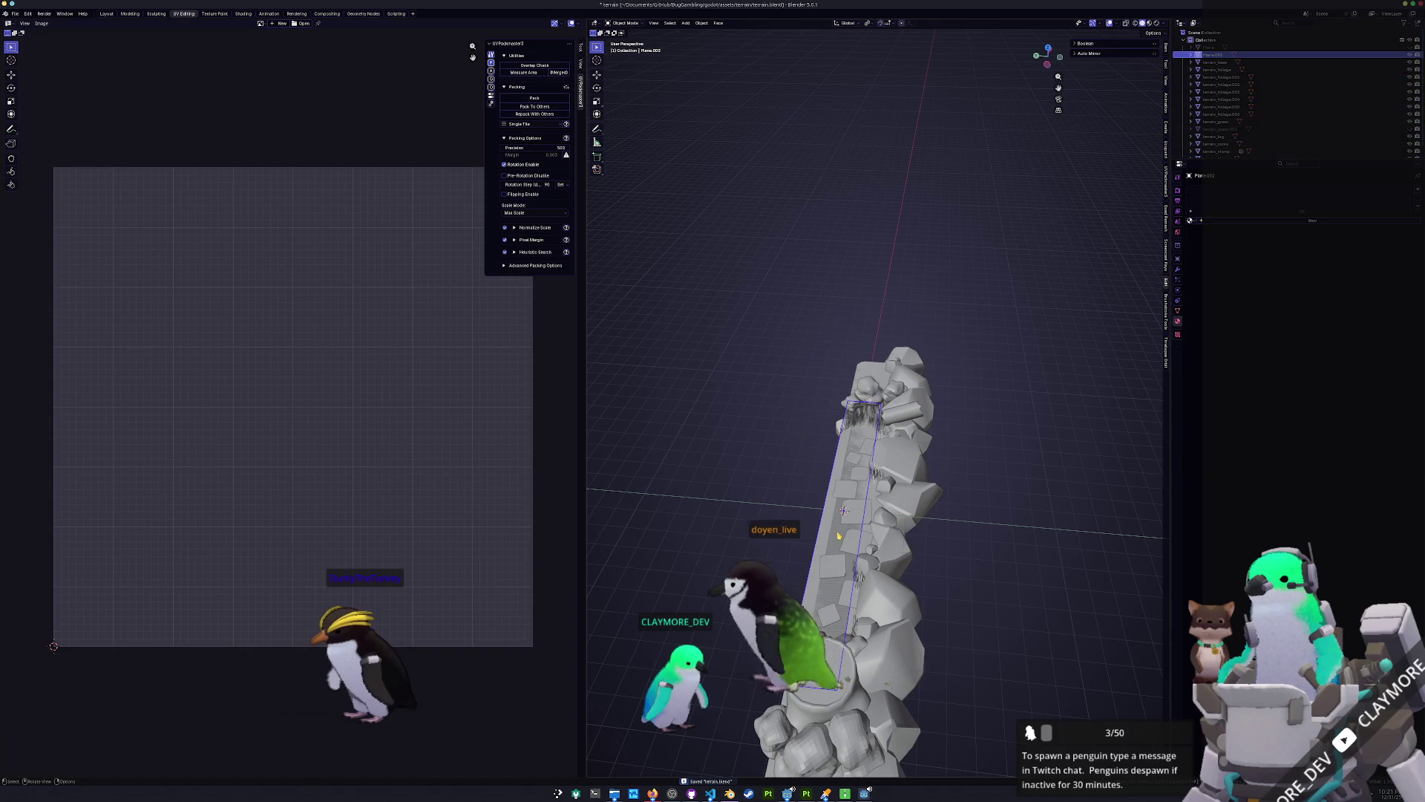
pyautogui.click(839, 535)
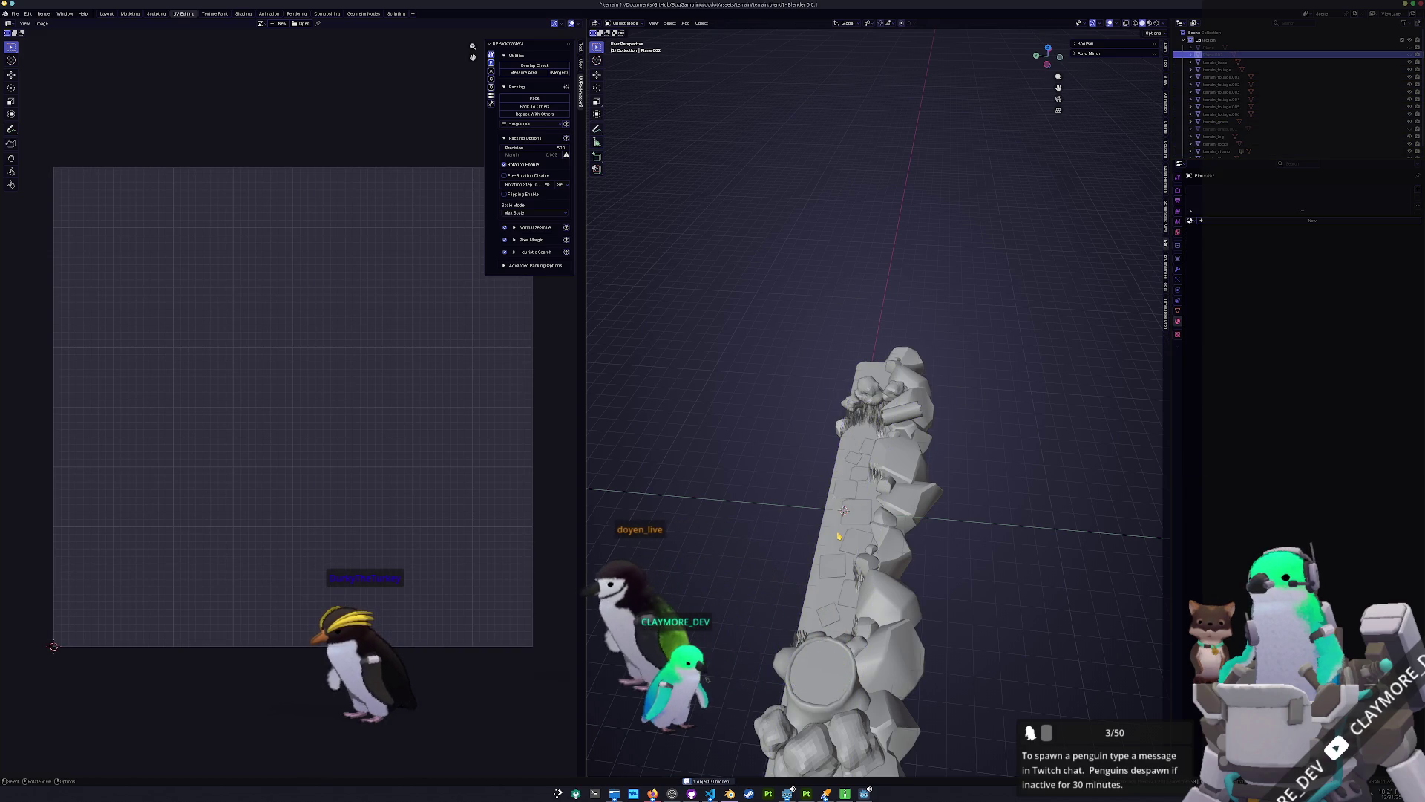
pyautogui.scroll(-4, 839, 534)
pyautogui.press('Tab')
pyautogui.moveTo(967, 606); pyautogui.dragTo(750, 247)
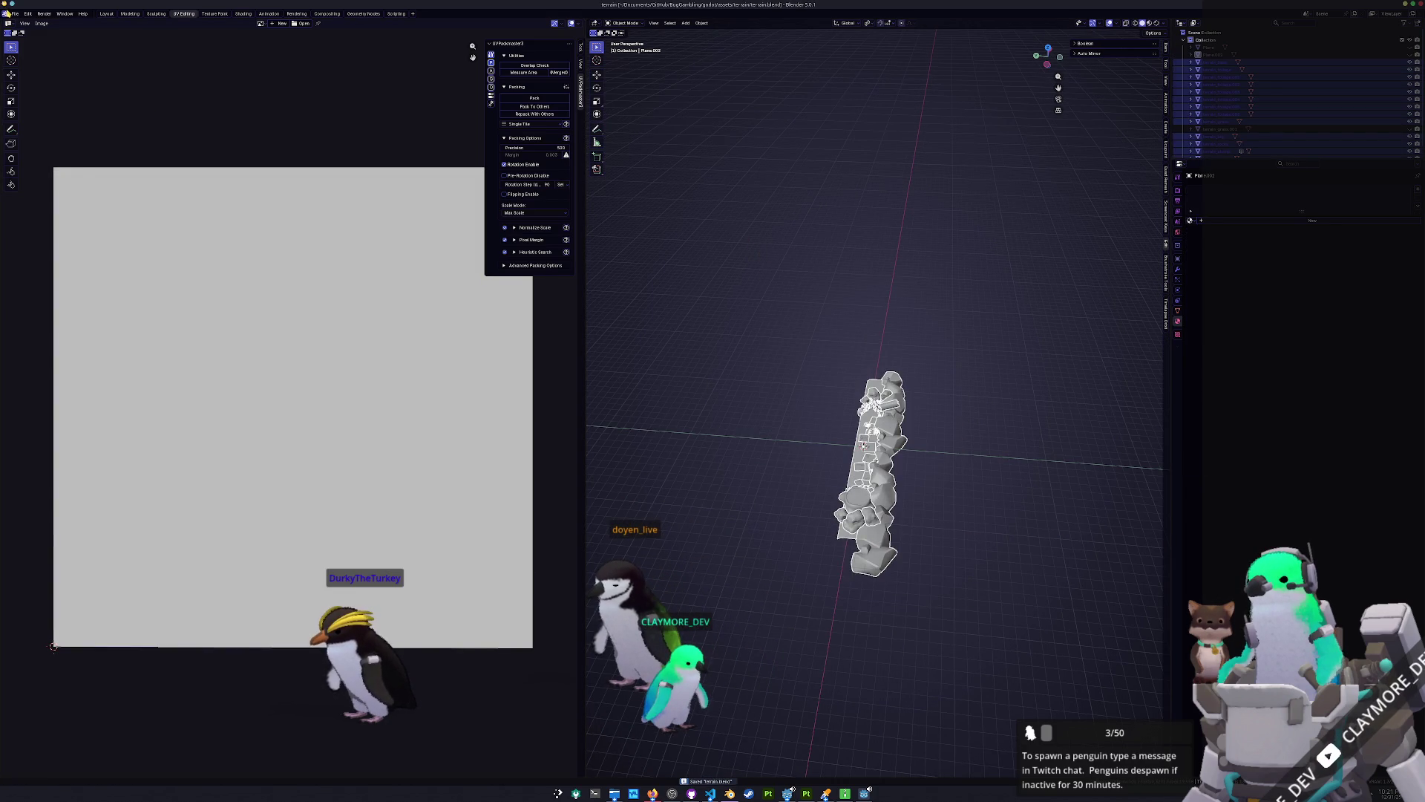
# Export the selected terrain as glTF 2.0, overwriting terrain.glb.
pyautogui.click(14, 13)
pyautogui.moveTo(31, 136)
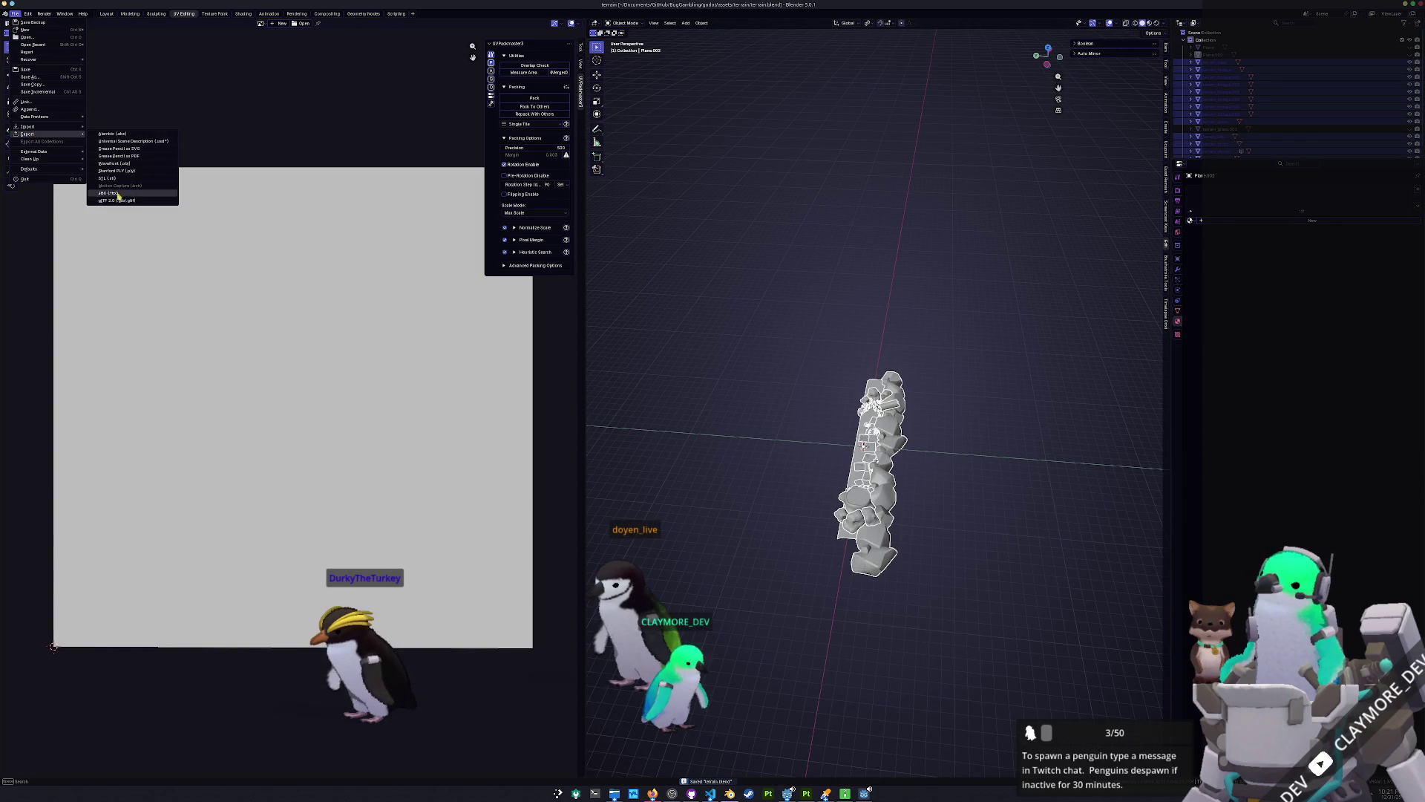
pyautogui.click(117, 200)
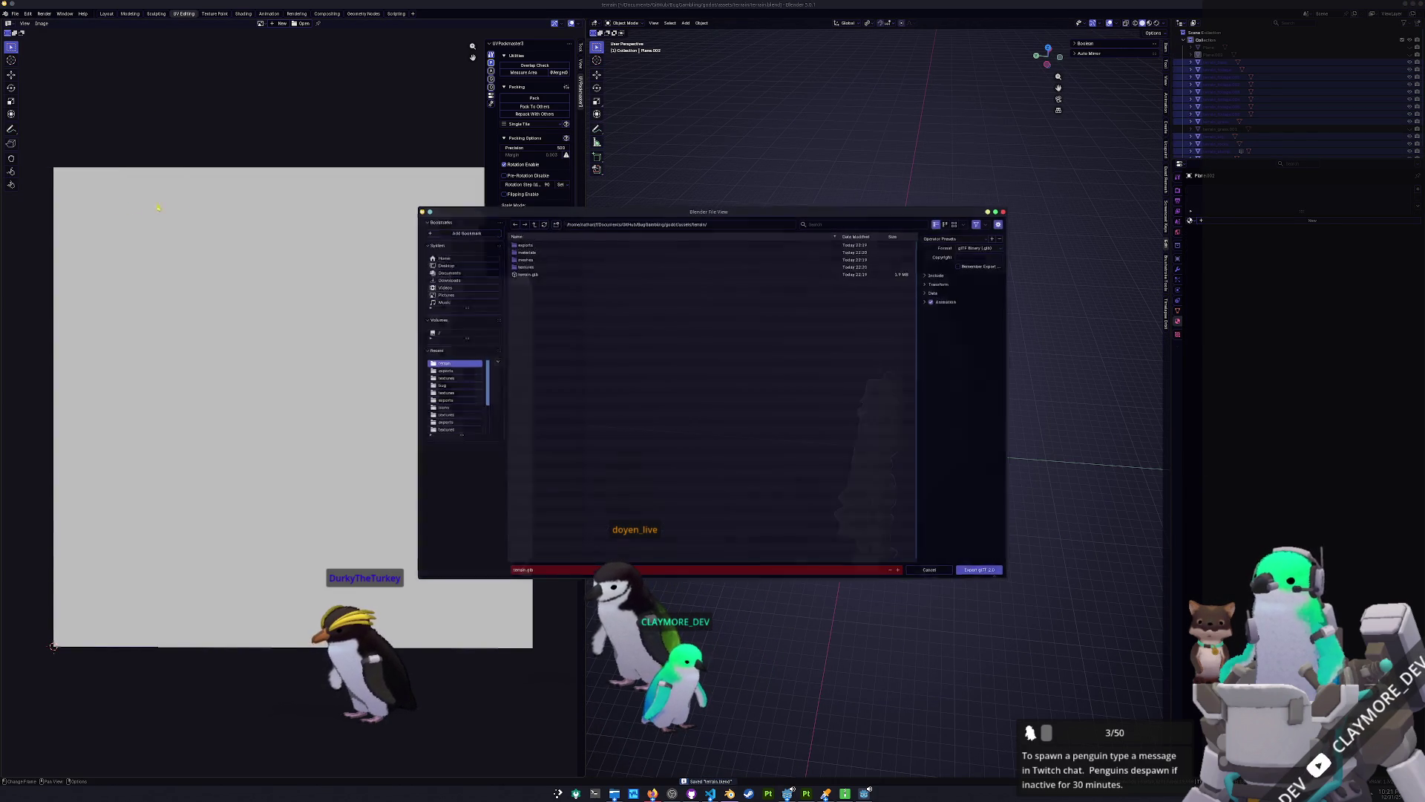
pyautogui.click(989, 571)
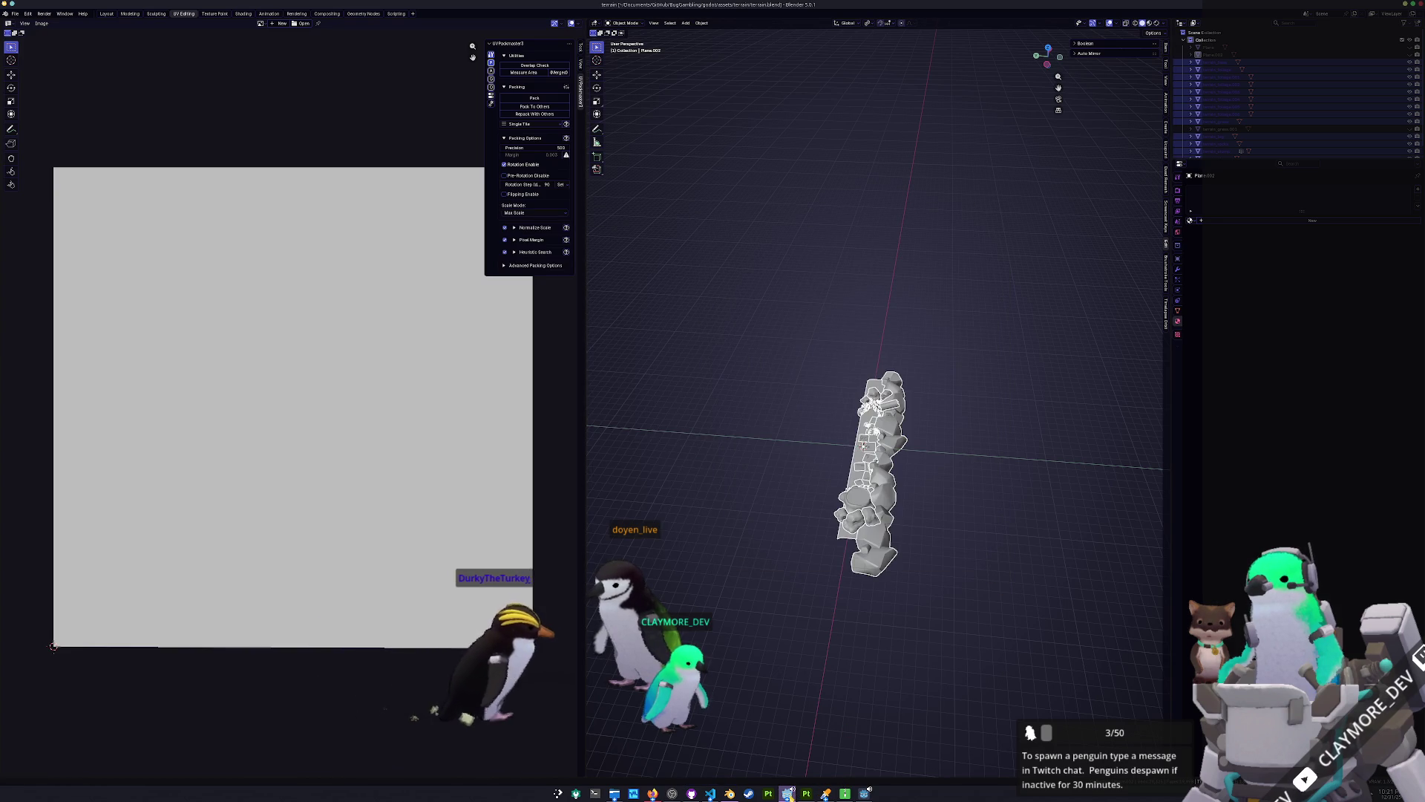
pyautogui.click(788, 793)
# Run the game twice to preview the textured log and move its window below the viewport.
pyautogui.scroll(-10, 870, 263)
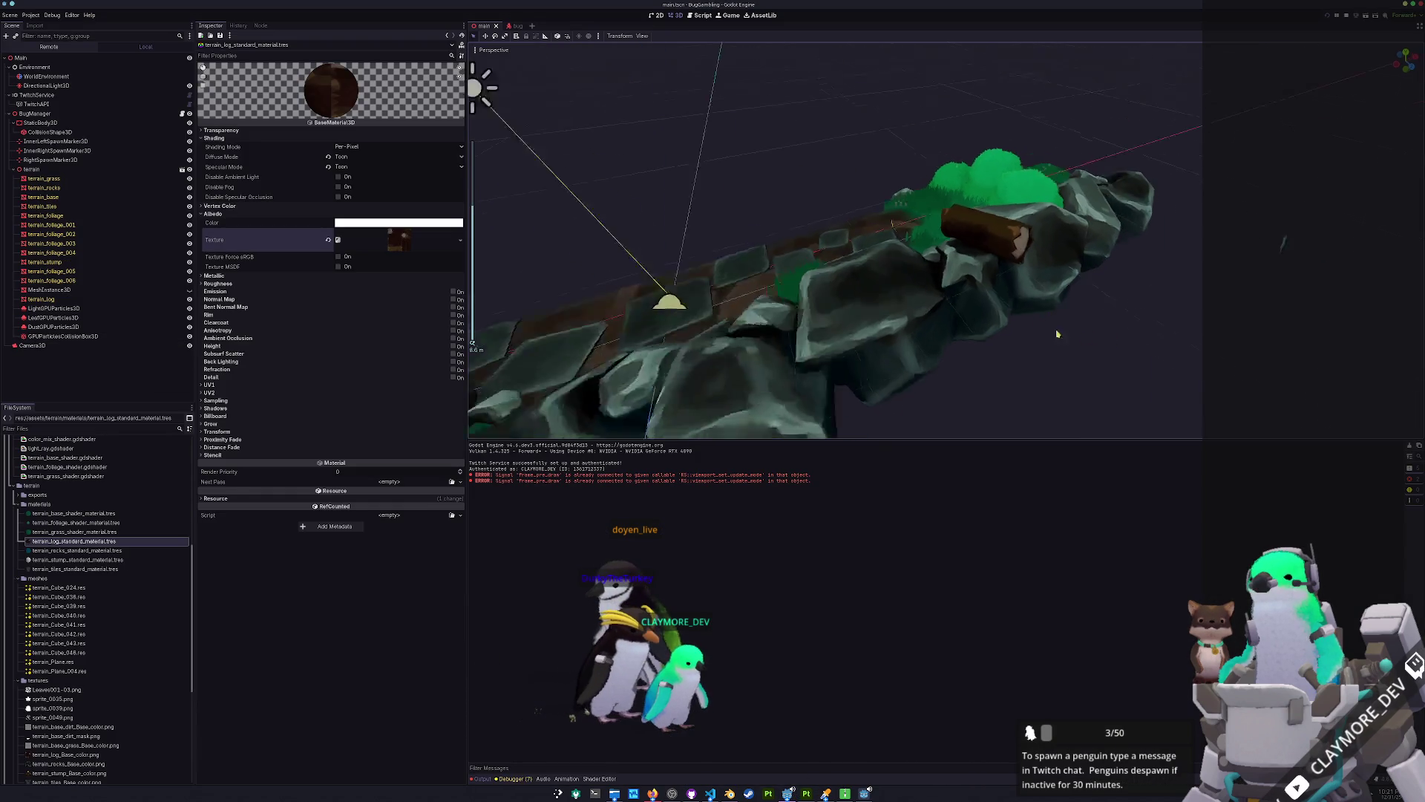
pyautogui.press('F5')
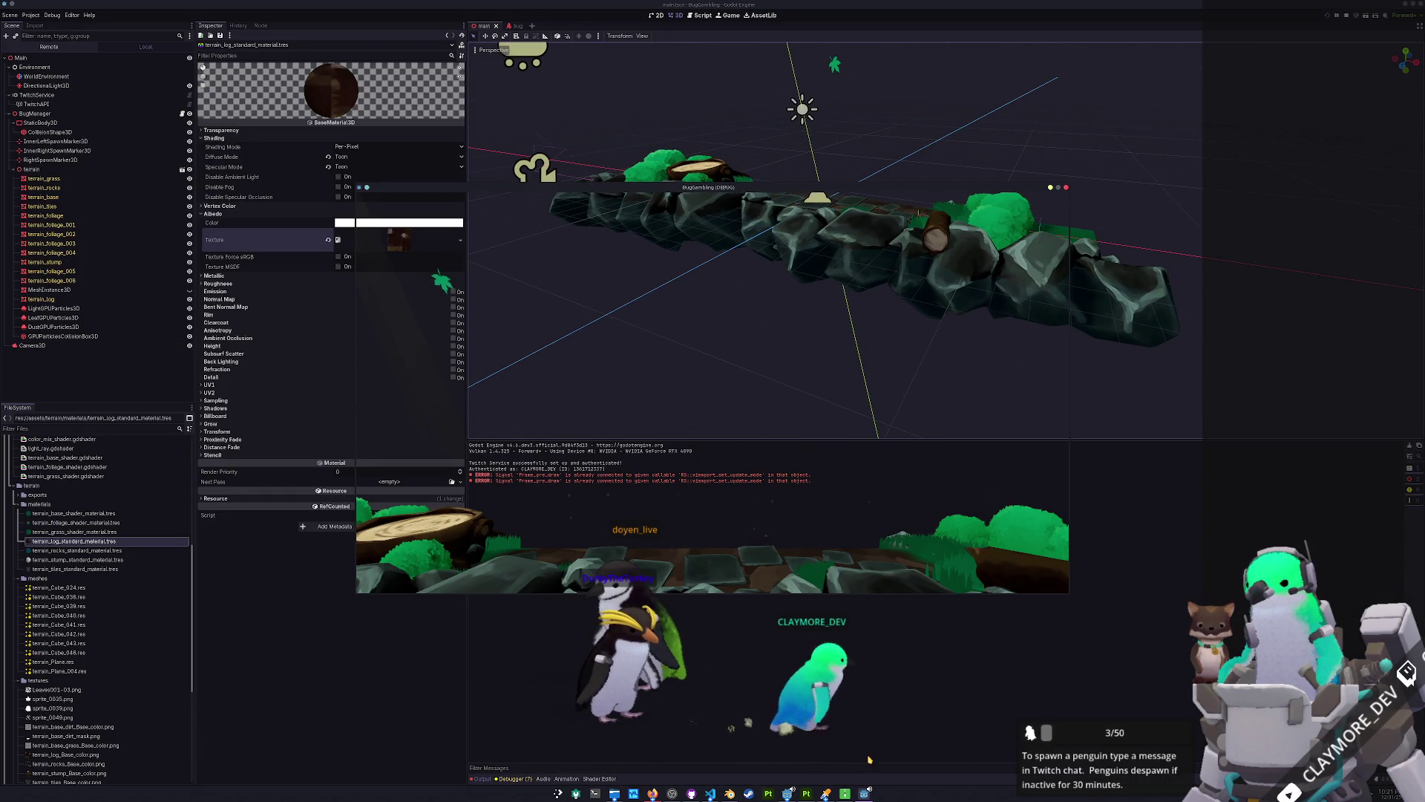
pyautogui.press('F8')
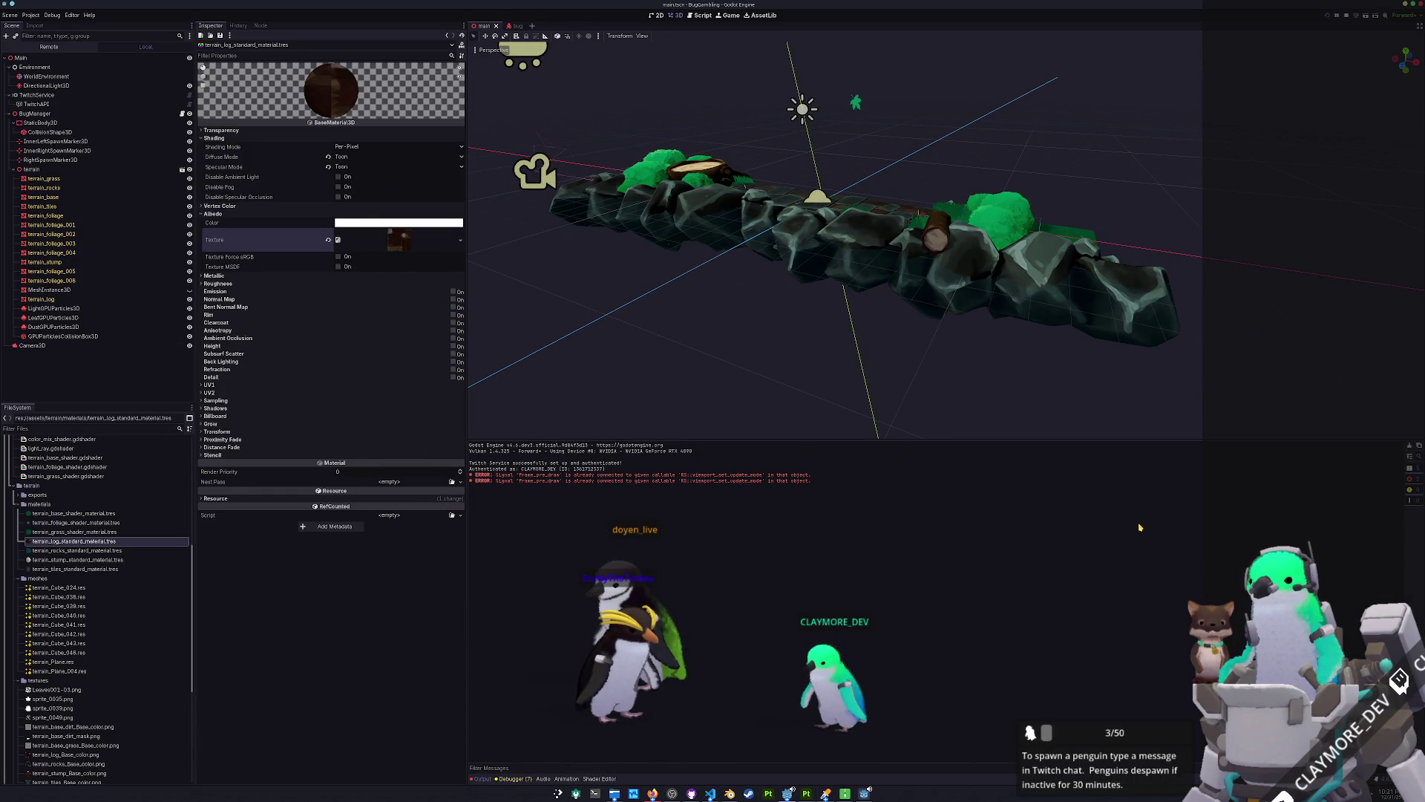
pyautogui.press('F5')
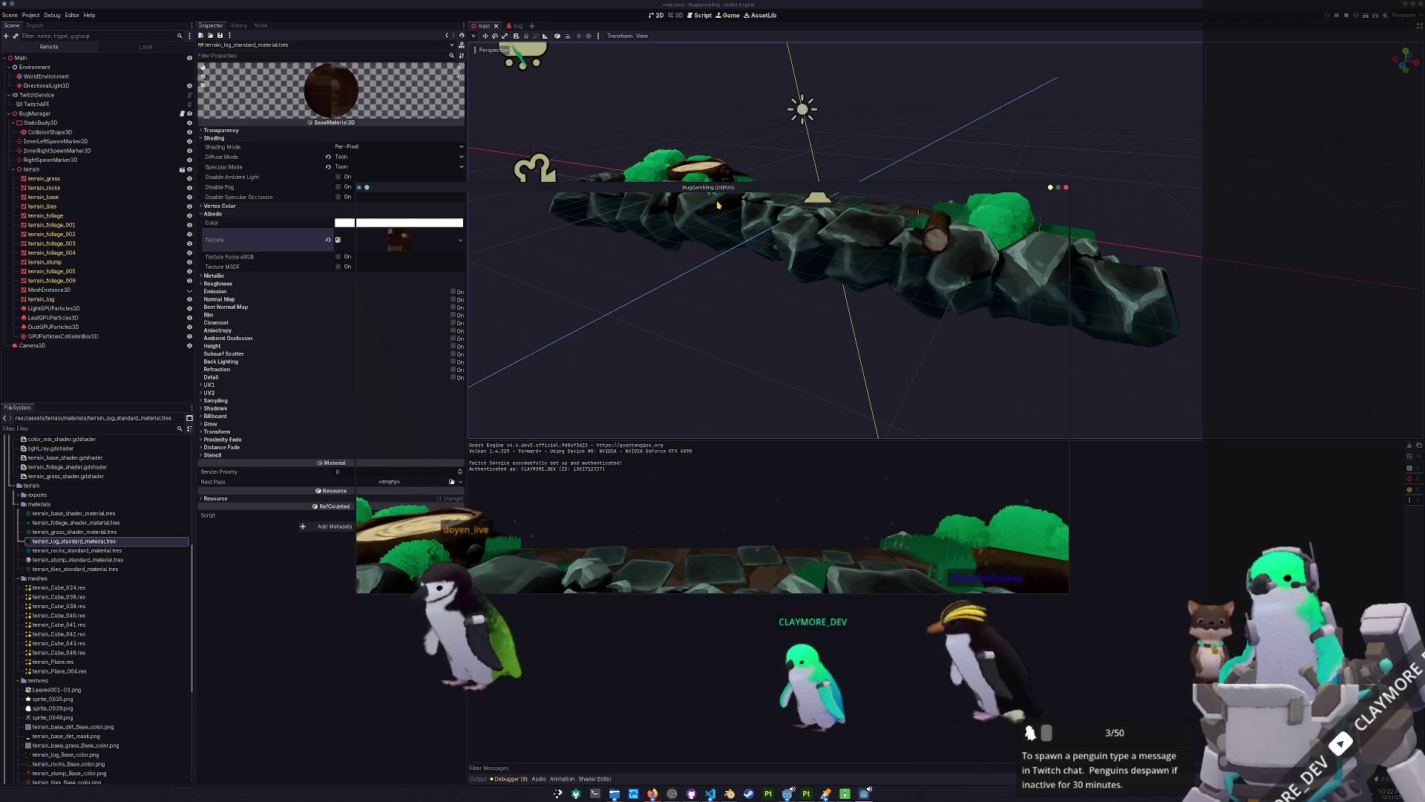
pyautogui.moveTo(726, 187)
pyautogui.mouseDown()
pyautogui.moveTo(884, 195)
pyautogui.moveTo(917, 296)
pyautogui.mouseUp()
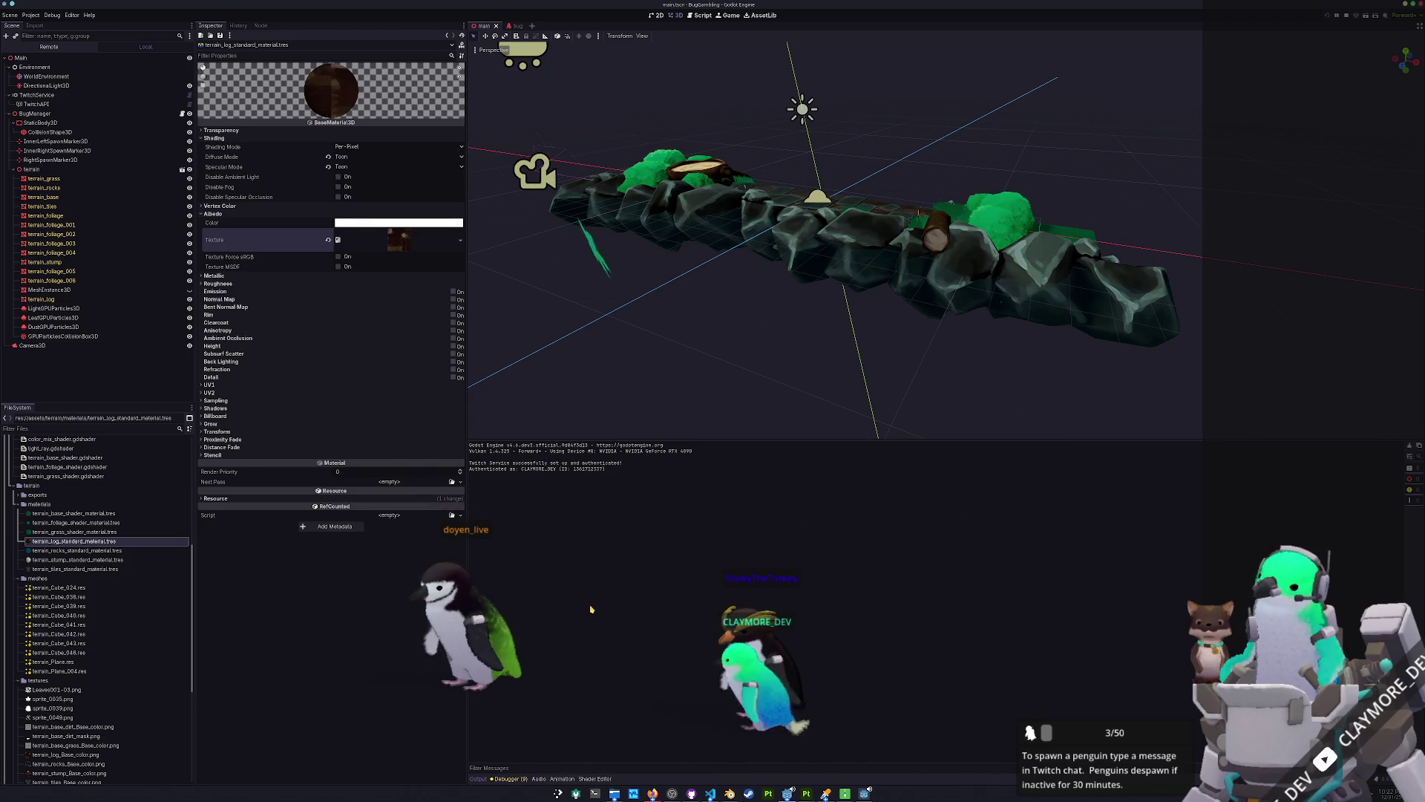
pyautogui.moveTo(623, 610)
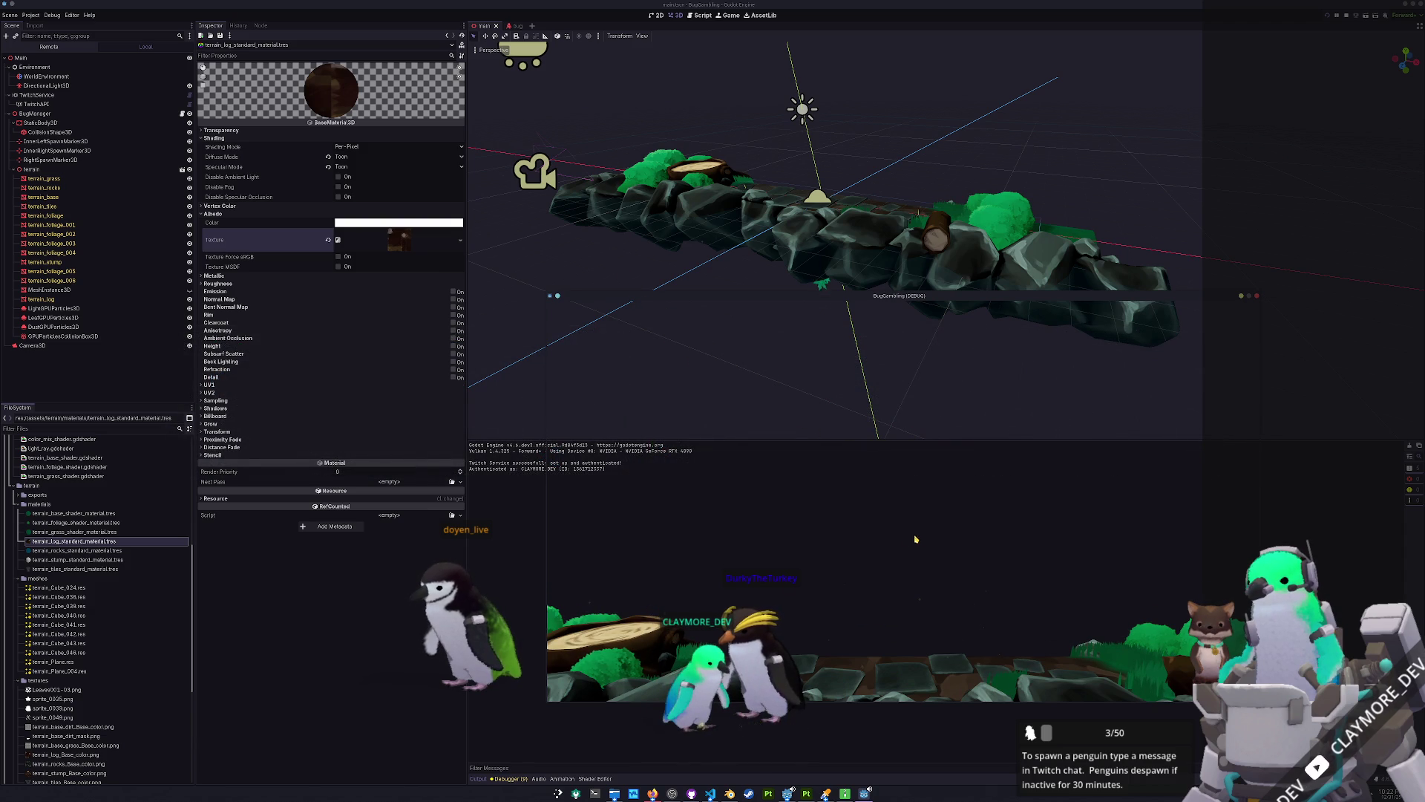
pyautogui.moveTo(771, 298)
pyautogui.mouseDown()
pyautogui.moveTo(775, 450)
pyautogui.moveTo(776, 384)
pyautogui.mouseUp()
pyautogui.scroll(-3, 777, 322)
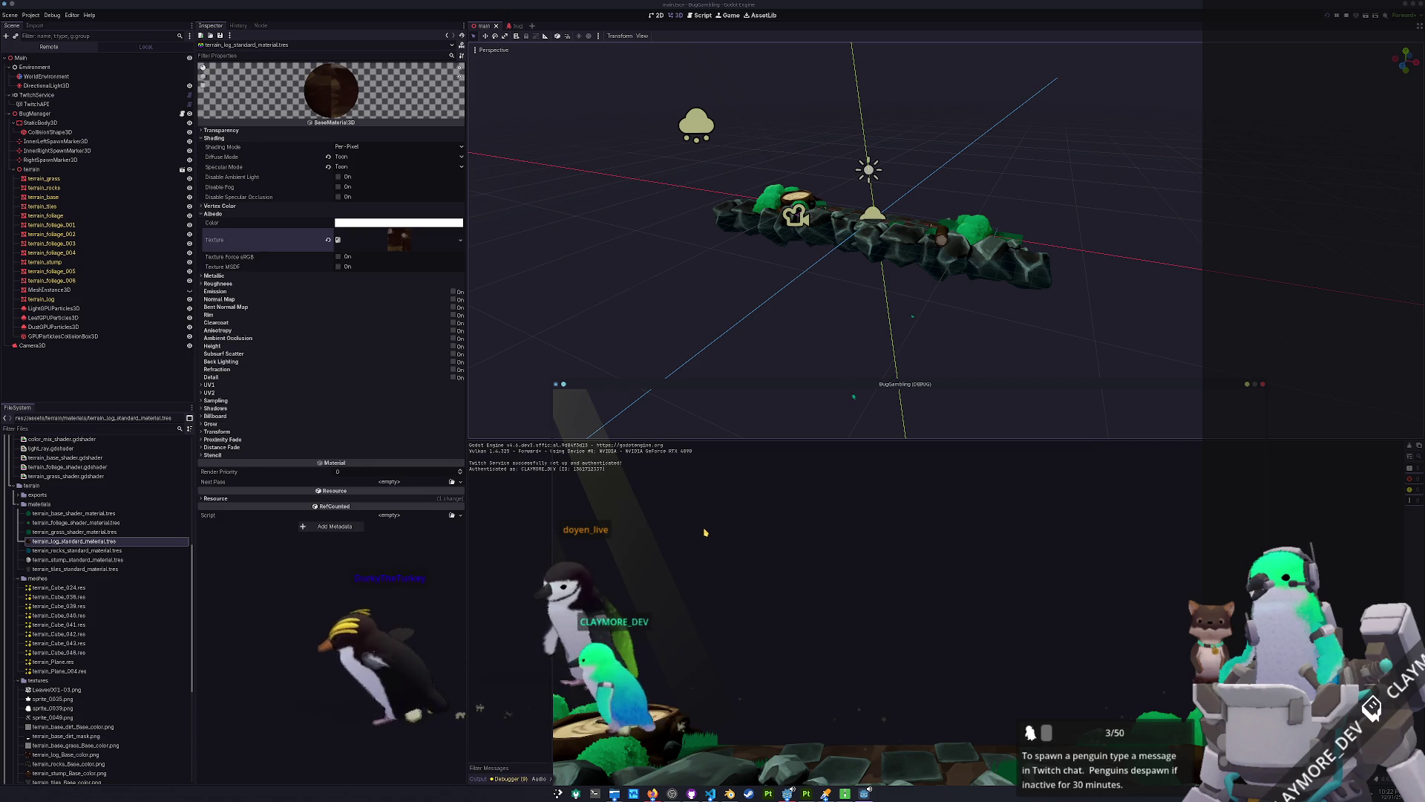
pyautogui.click(38, 14)
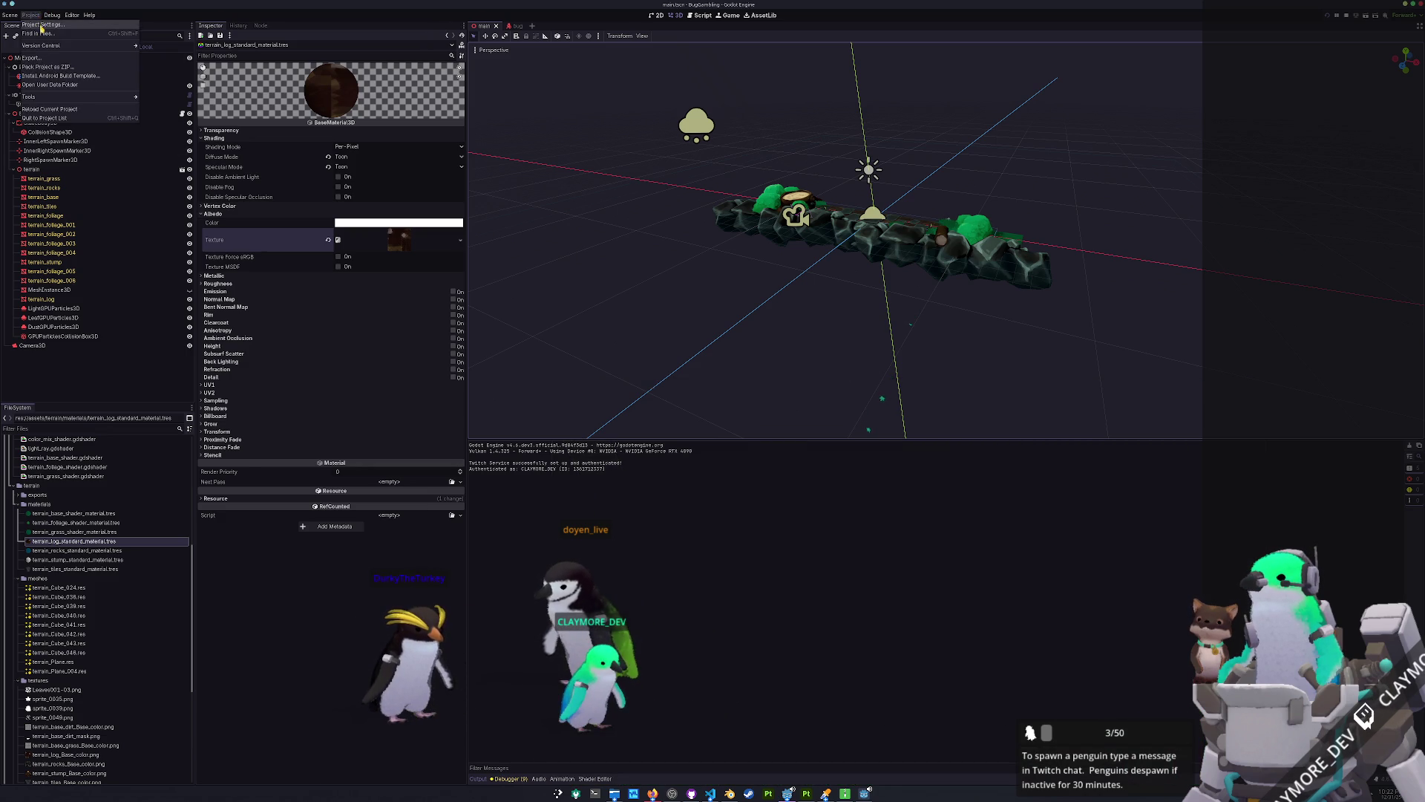
pyautogui.click(41, 25)
pyautogui.click(510, 370)
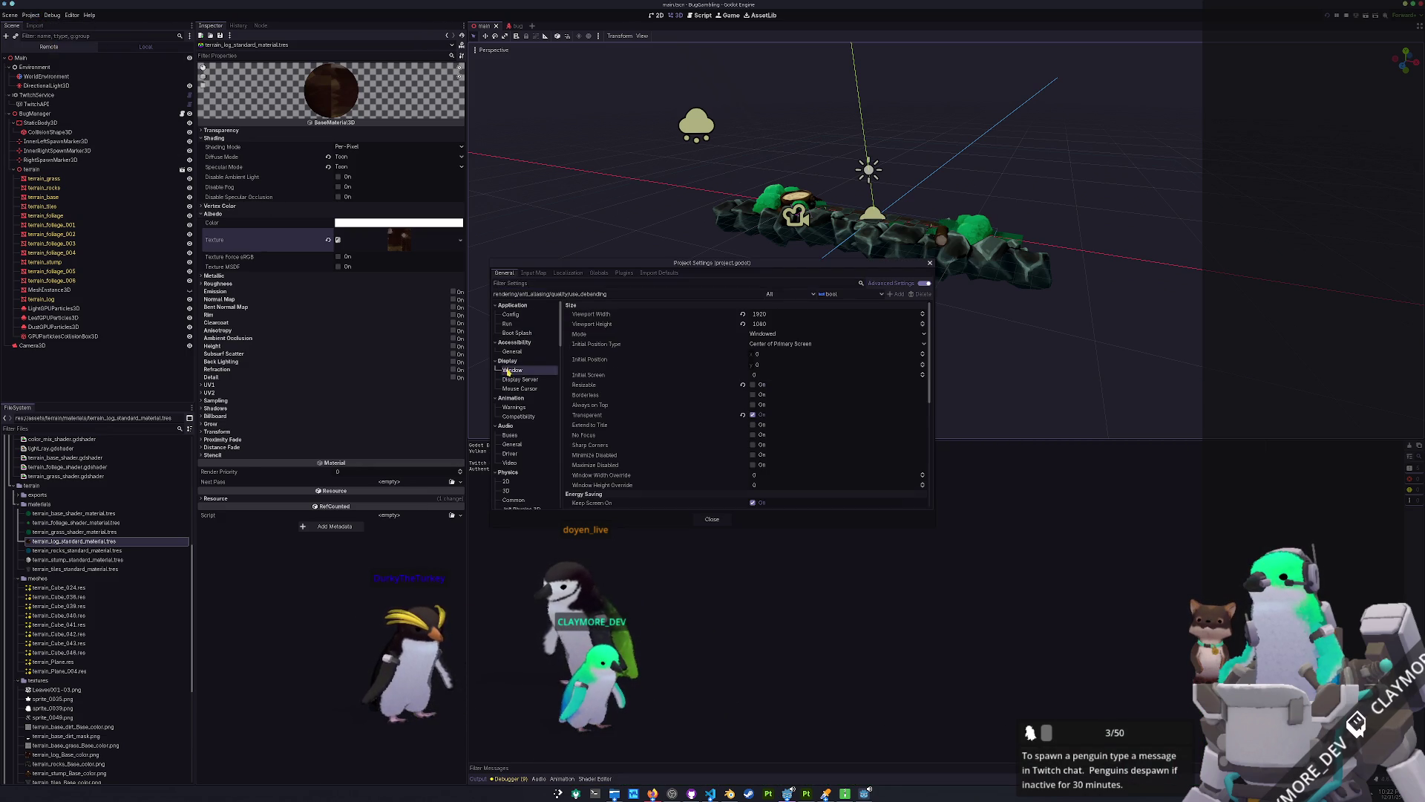
pyautogui.scroll(-5, 639, 408)
pyautogui.scroll(-3, 528, 437)
pyautogui.click(526, 396)
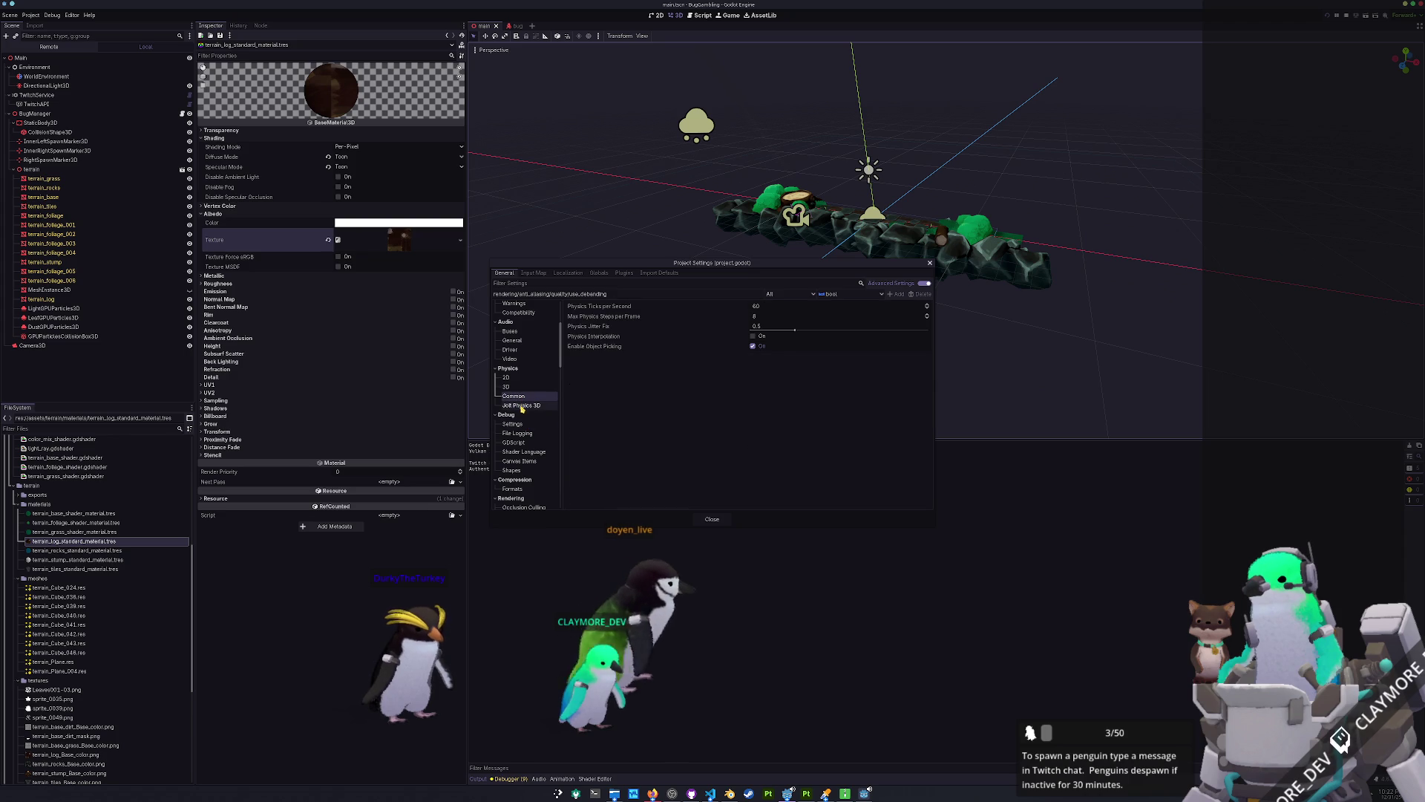
pyautogui.click(775, 307)
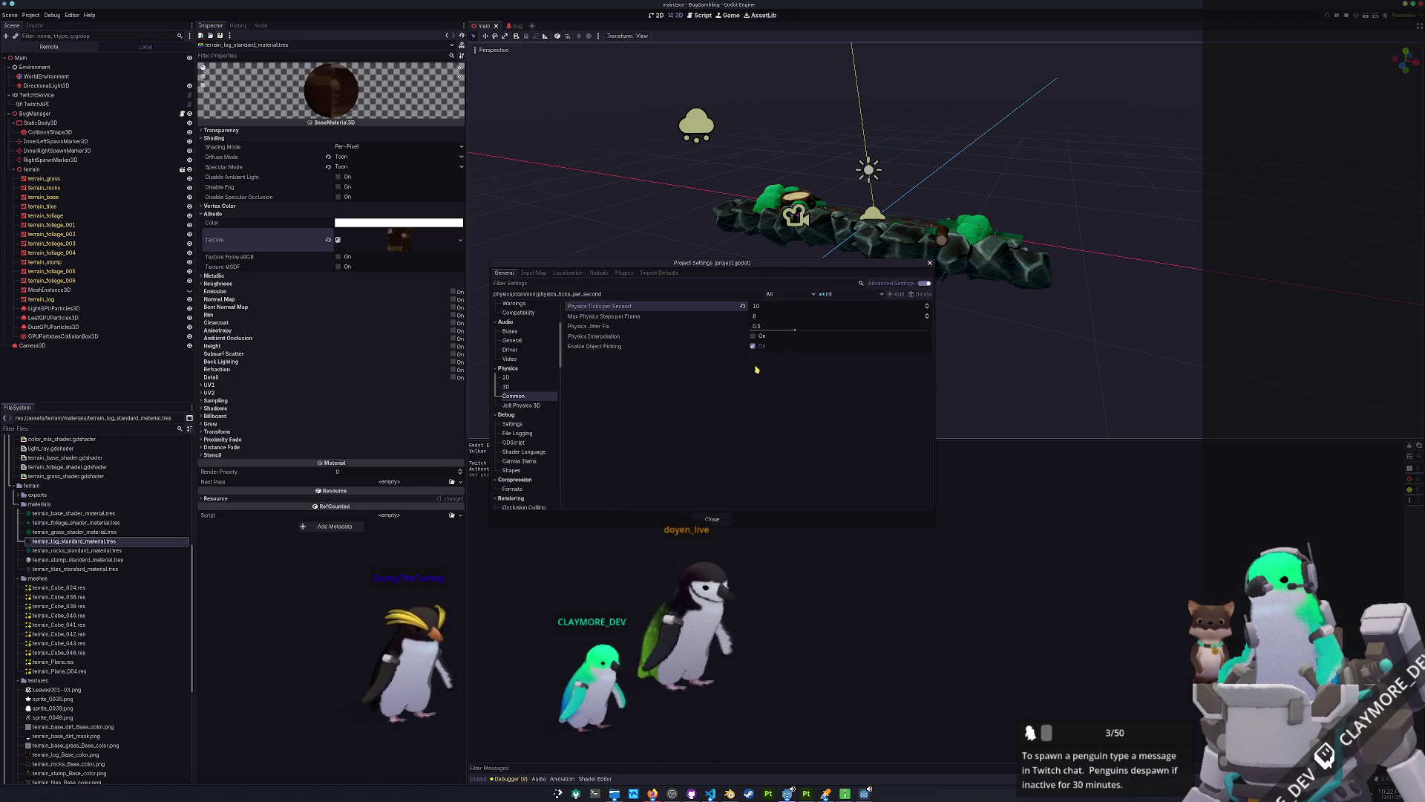
pyautogui.click(750, 338)
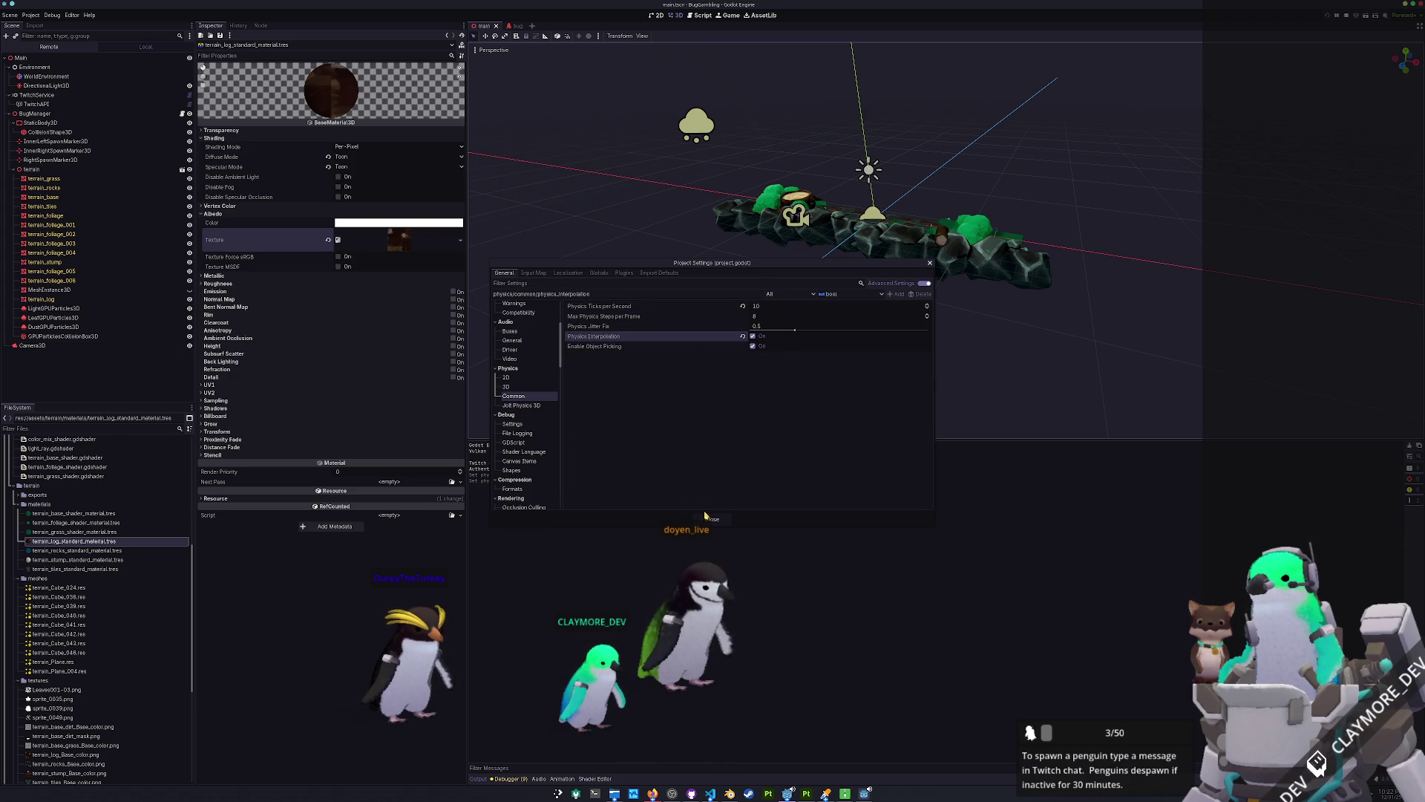
pyautogui.click(795, 331)
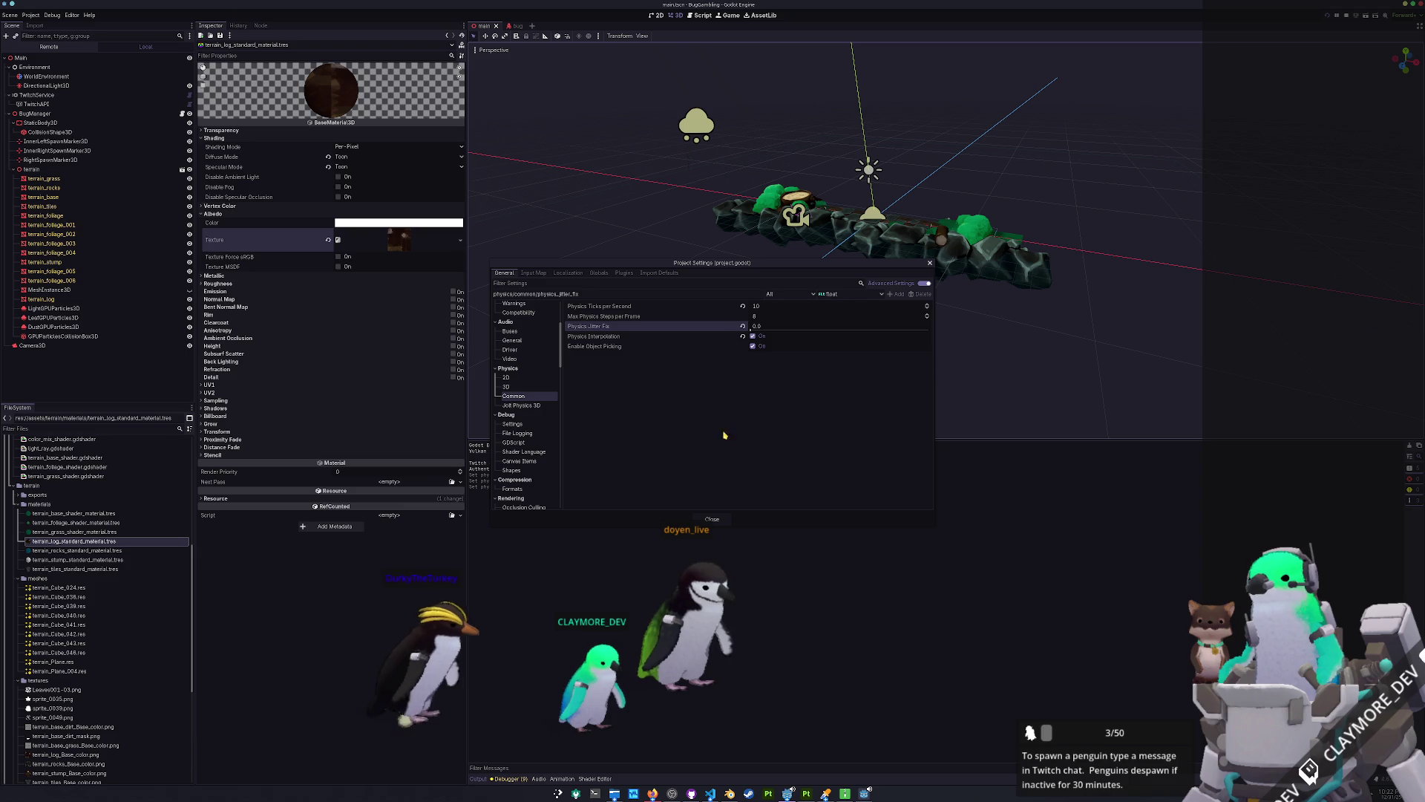
pyautogui.click(712, 519)
pyautogui.press('F8')
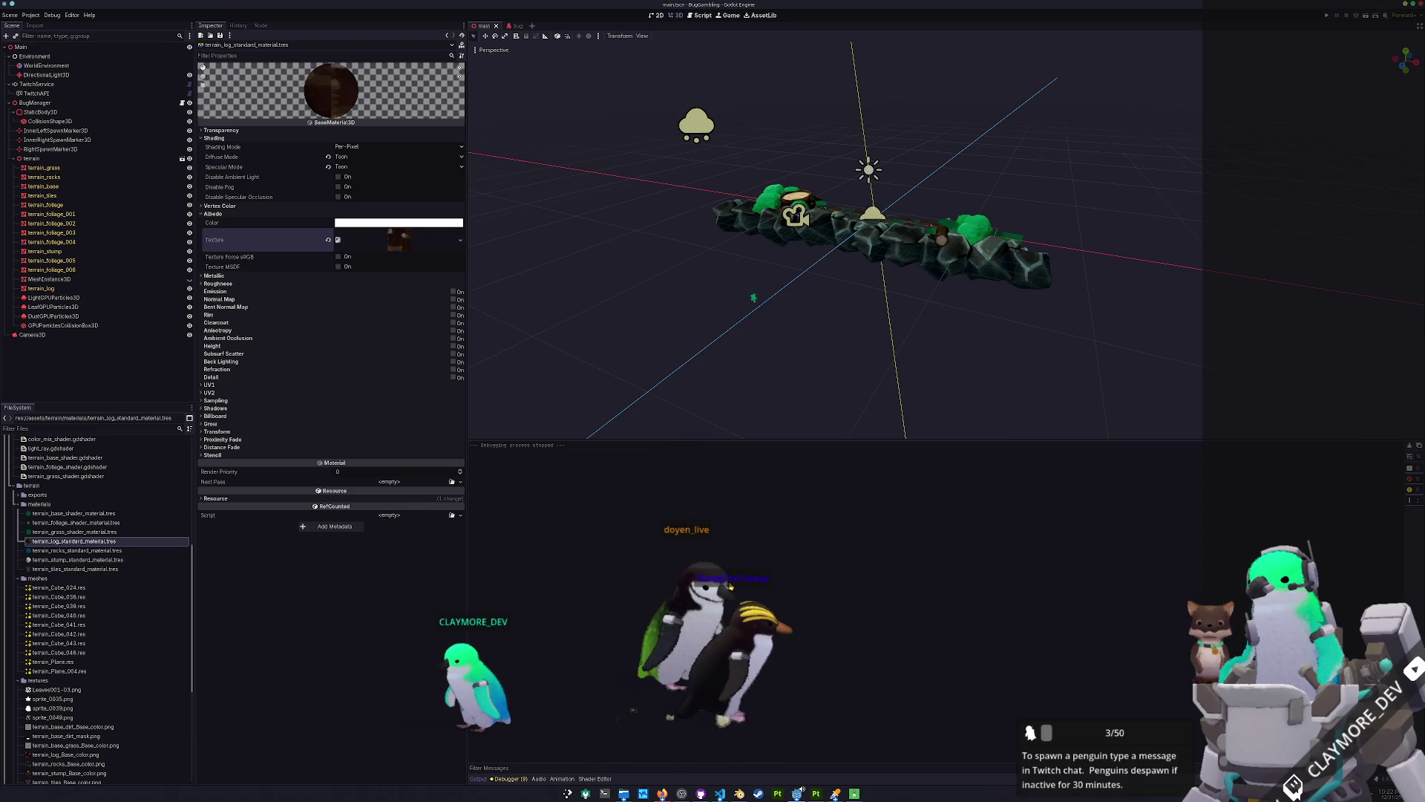
# Rerun the game and enable SDFGI on the WorldEnvironment.
pyautogui.press('F5')
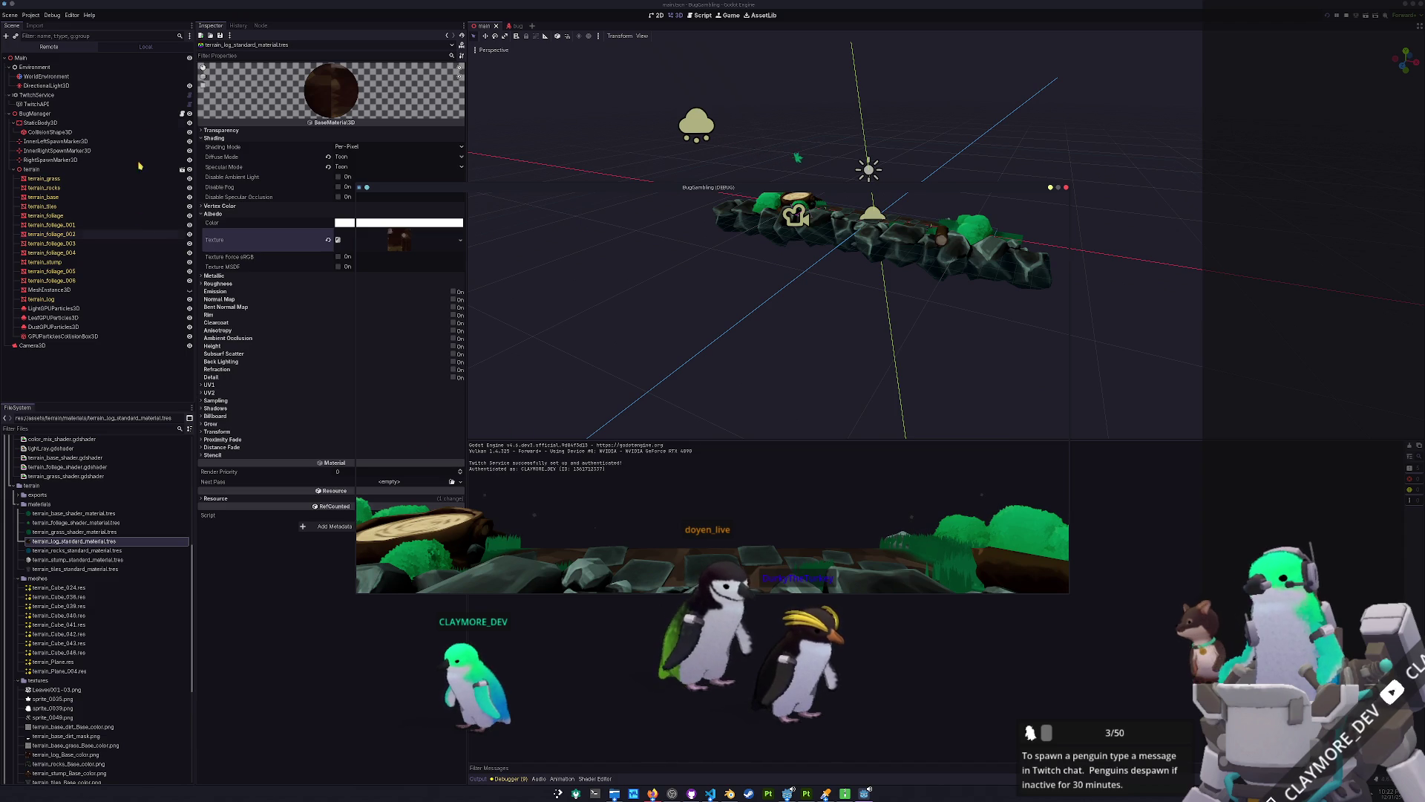
pyautogui.click(46, 77)
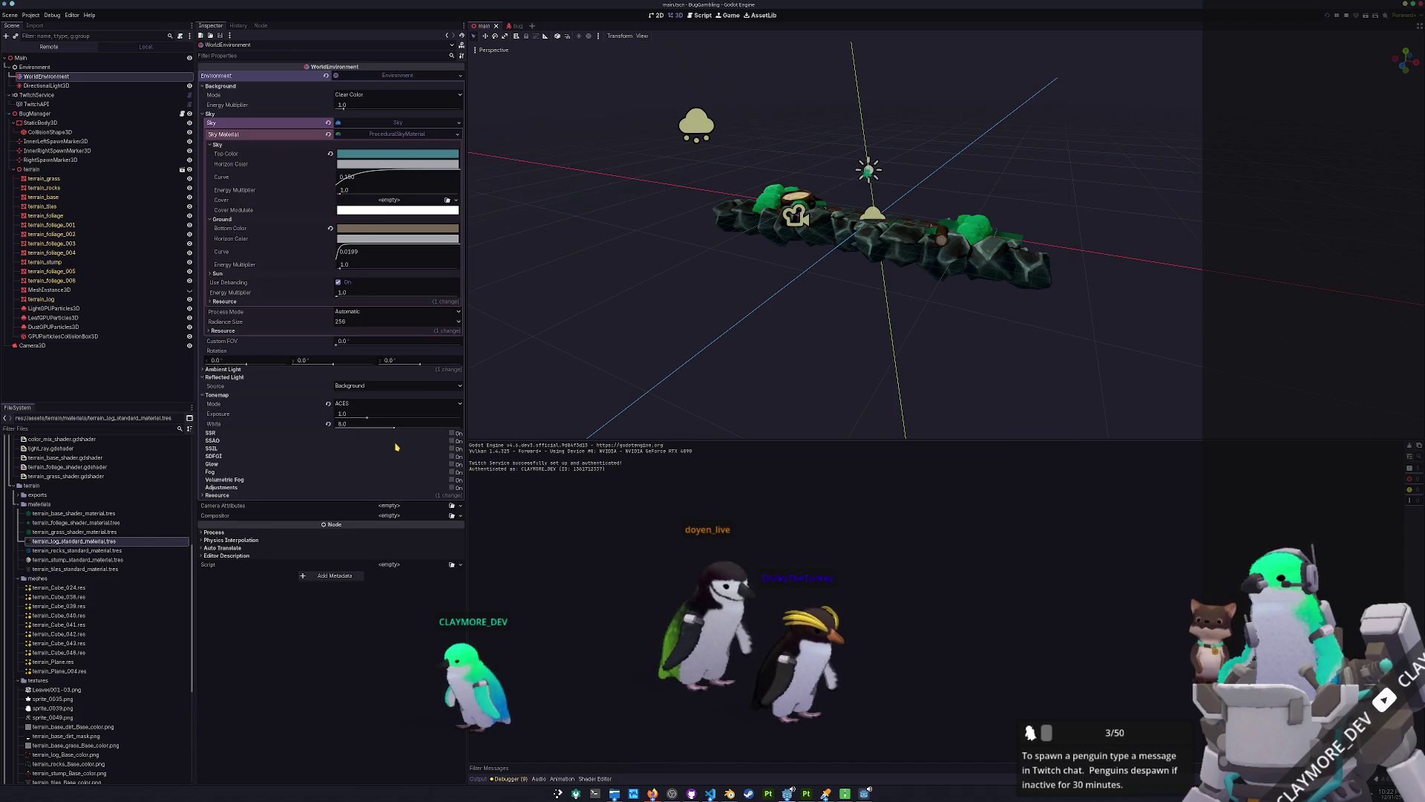
pyautogui.click(451, 456)
pyautogui.scroll(6, 762, 327)
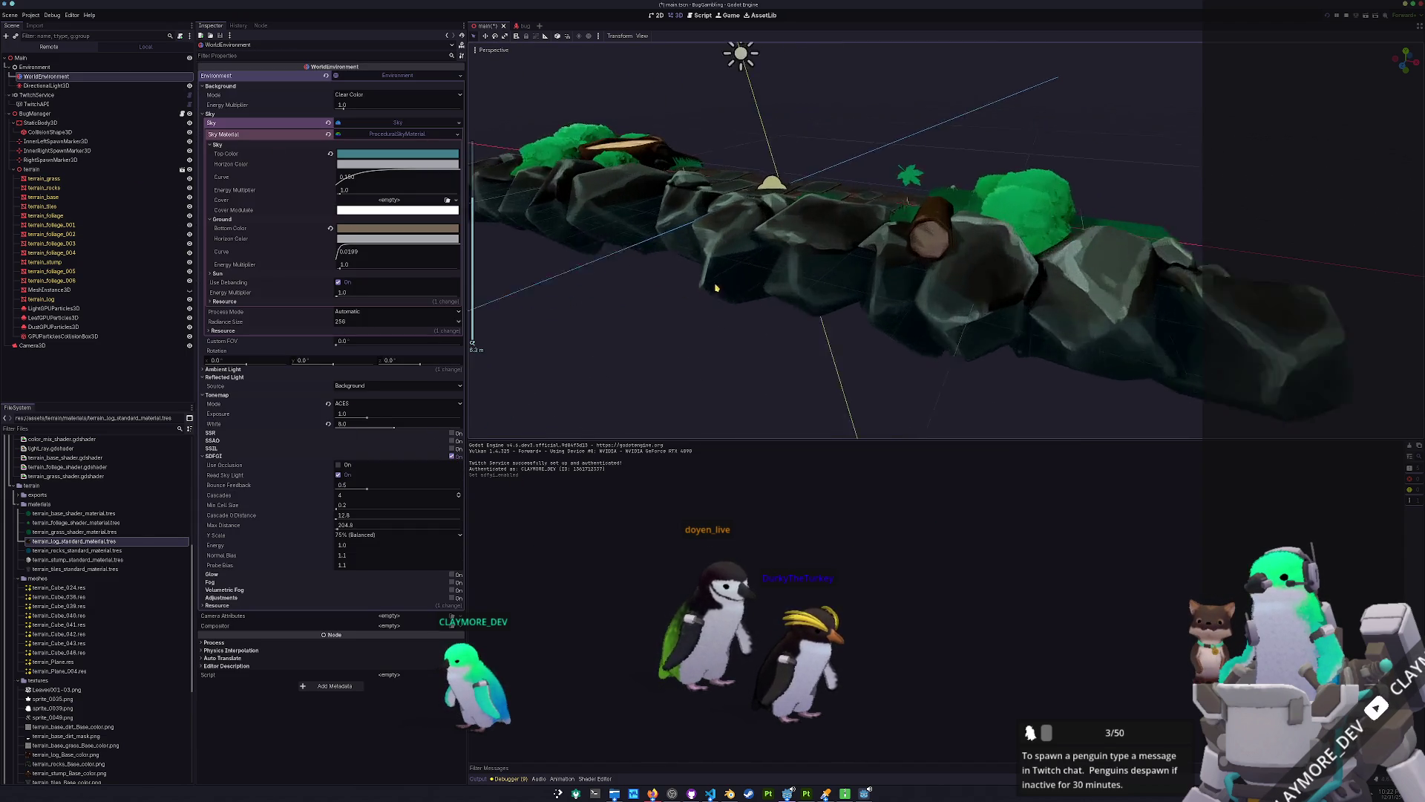
# Adjust SDFGI bounce feedback, toggle Read Sky Light, and start editing the sky top colour.
pyautogui.moveTo(762, 327); pyautogui.dragTo(542, 384)
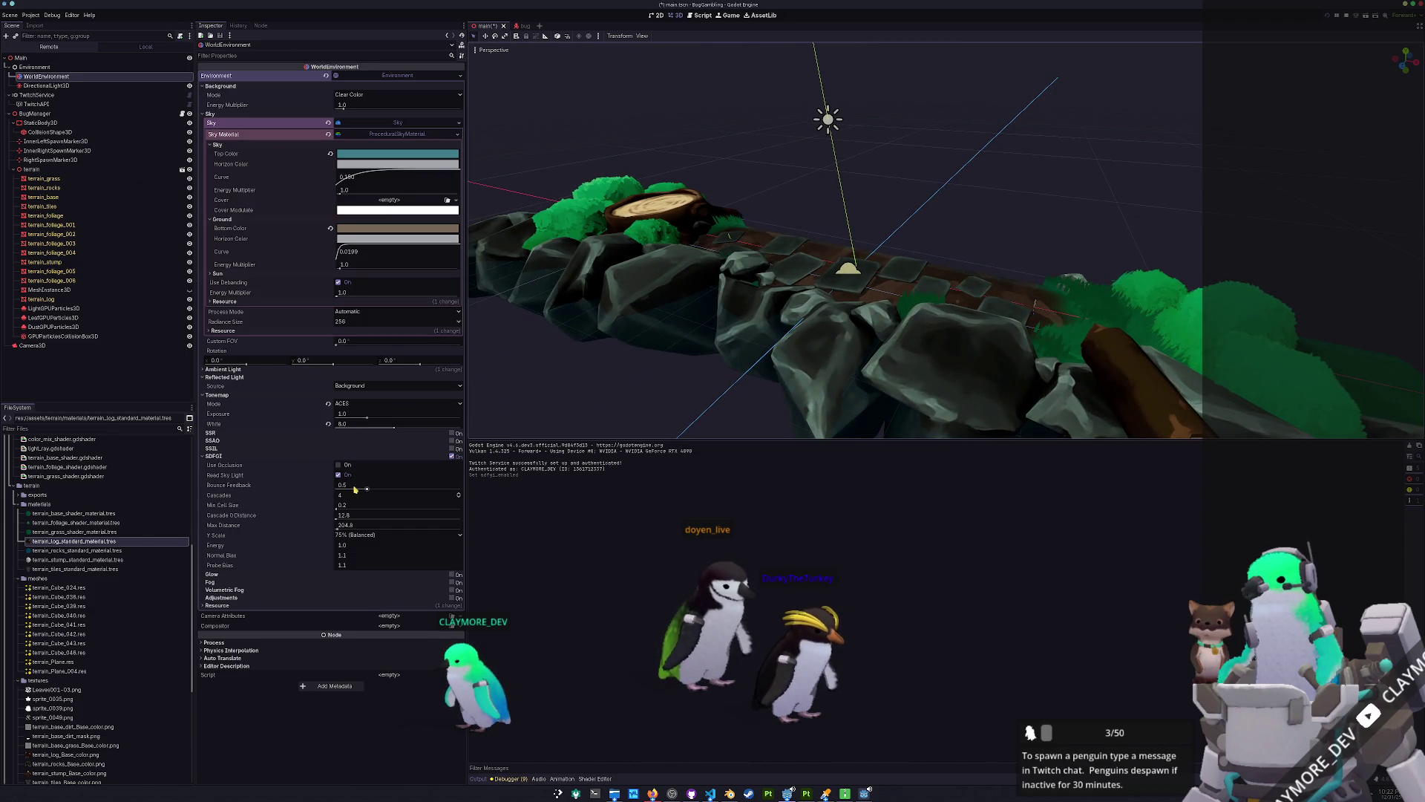
pyautogui.moveTo(364, 488)
pyautogui.mouseDown()
pyautogui.moveTo(334, 490)
pyautogui.moveTo(434, 489)
pyautogui.mouseUp()
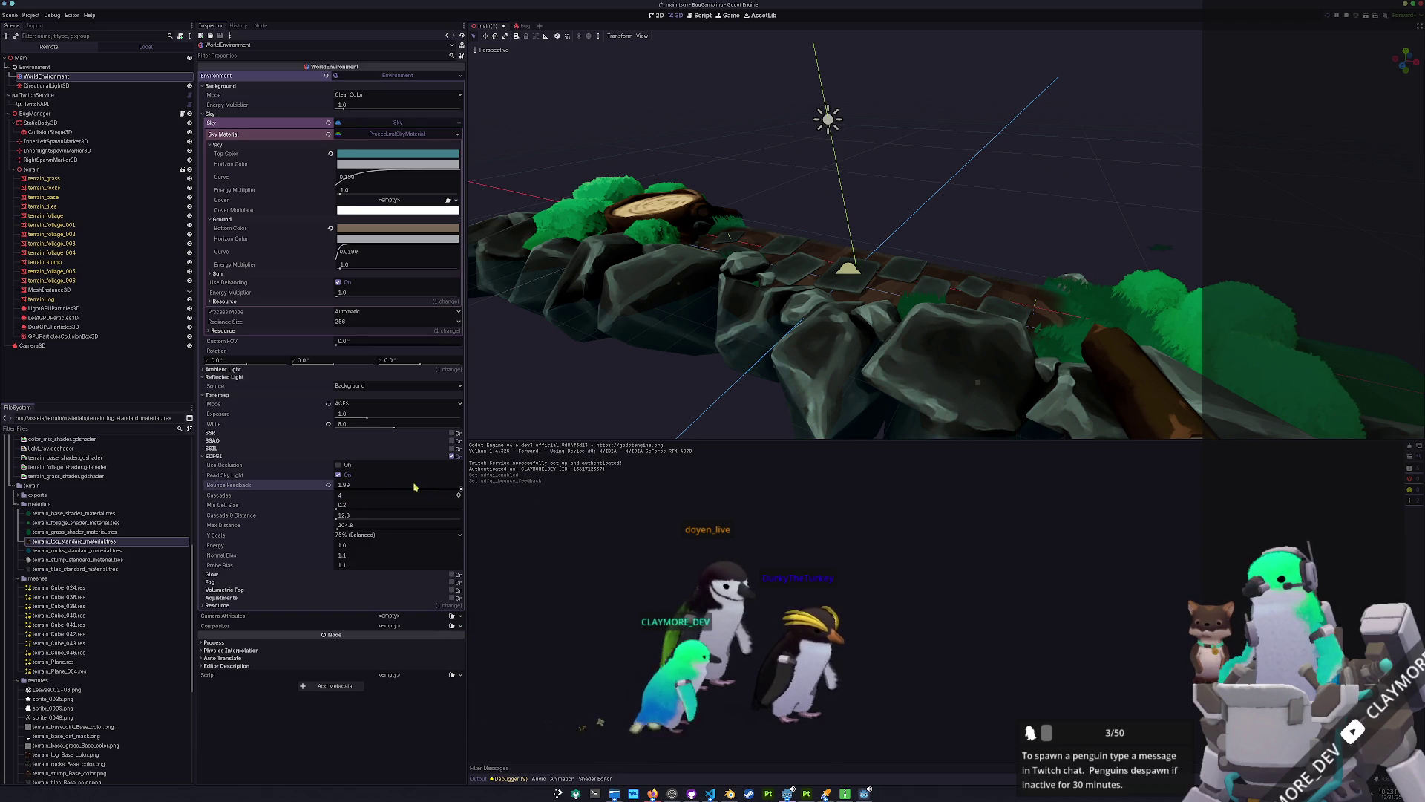
pyautogui.click(340, 475)
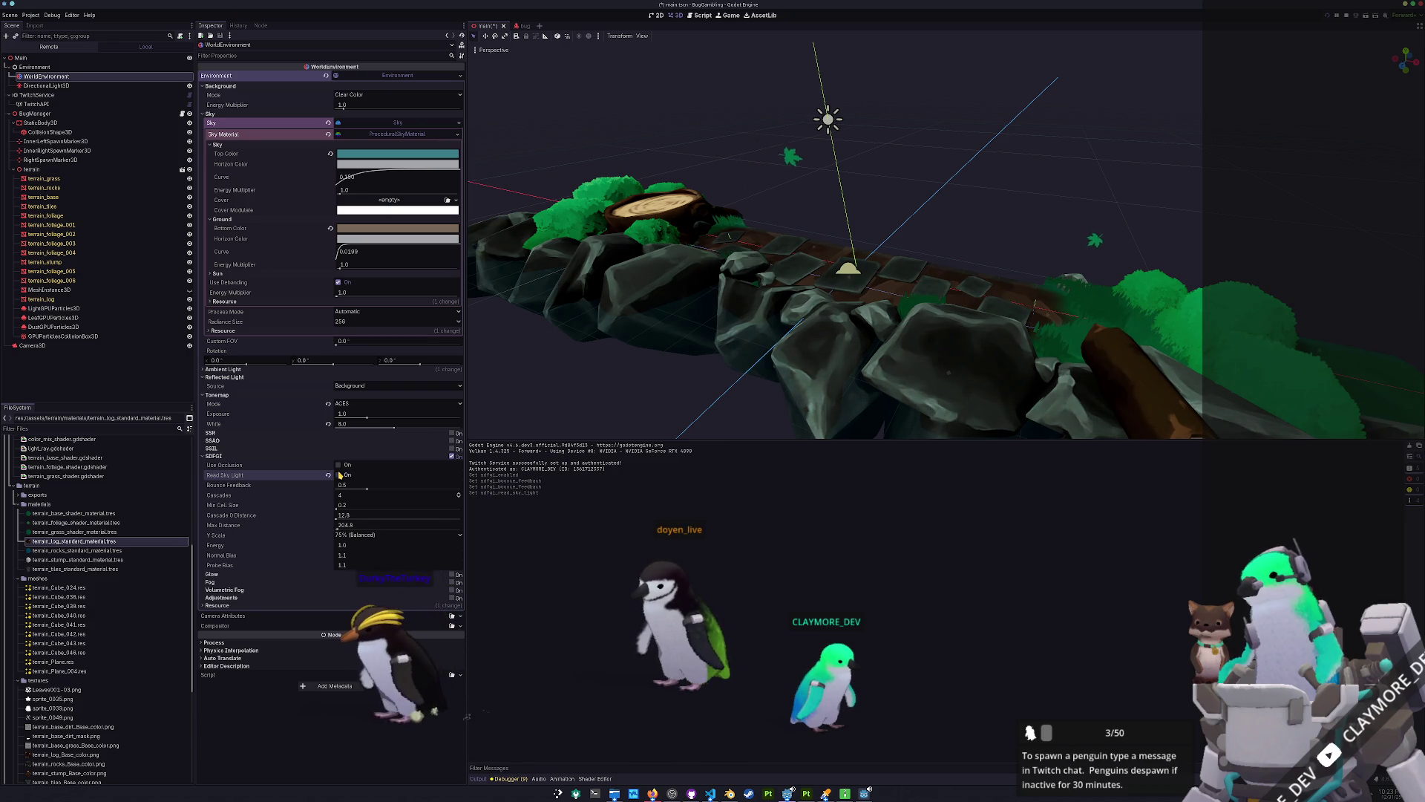
pyautogui.click(378, 154)
# Try olive and white sky top colours in the colour picker.
pyautogui.click(379, 242)
pyautogui.click(332, 212)
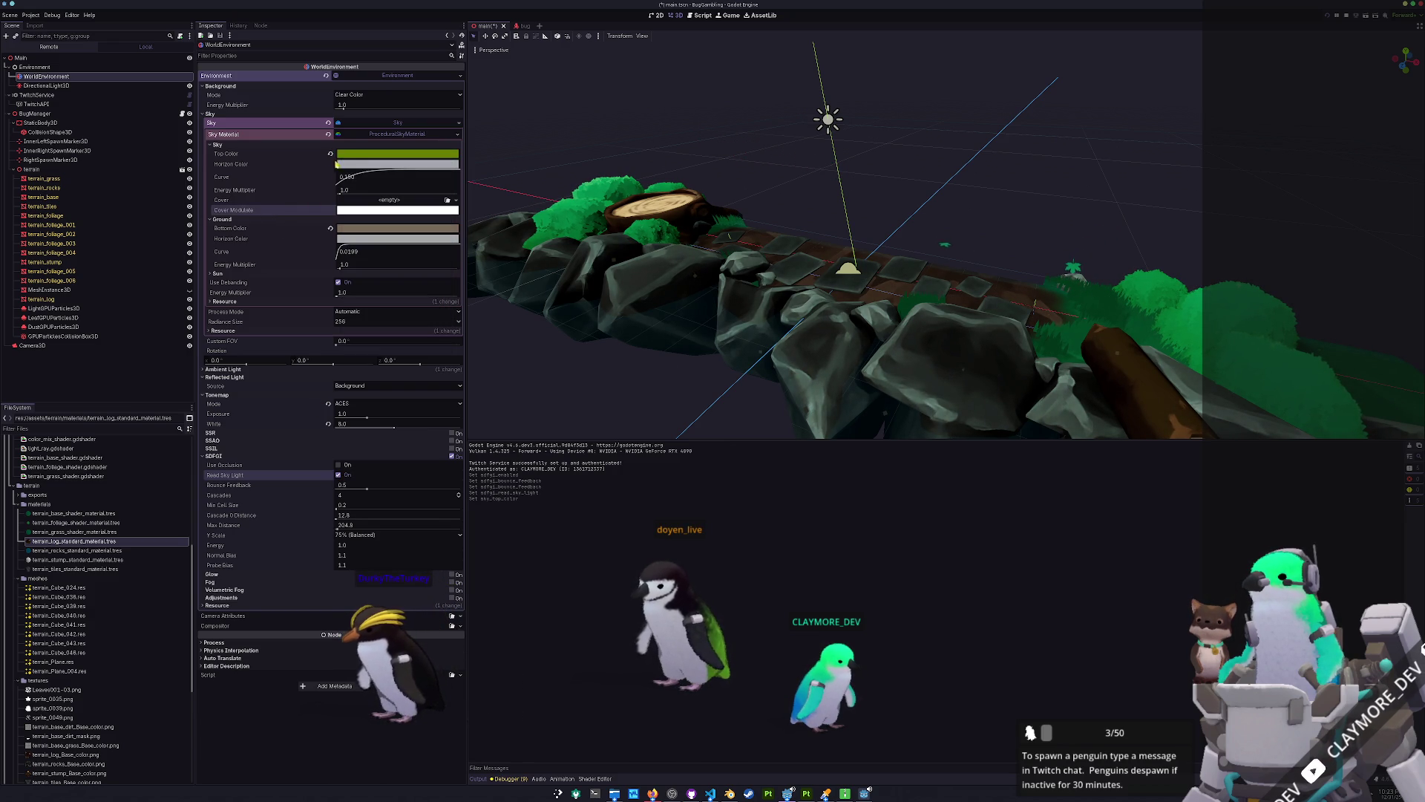
pyautogui.click(330, 153)
pyautogui.click(379, 156)
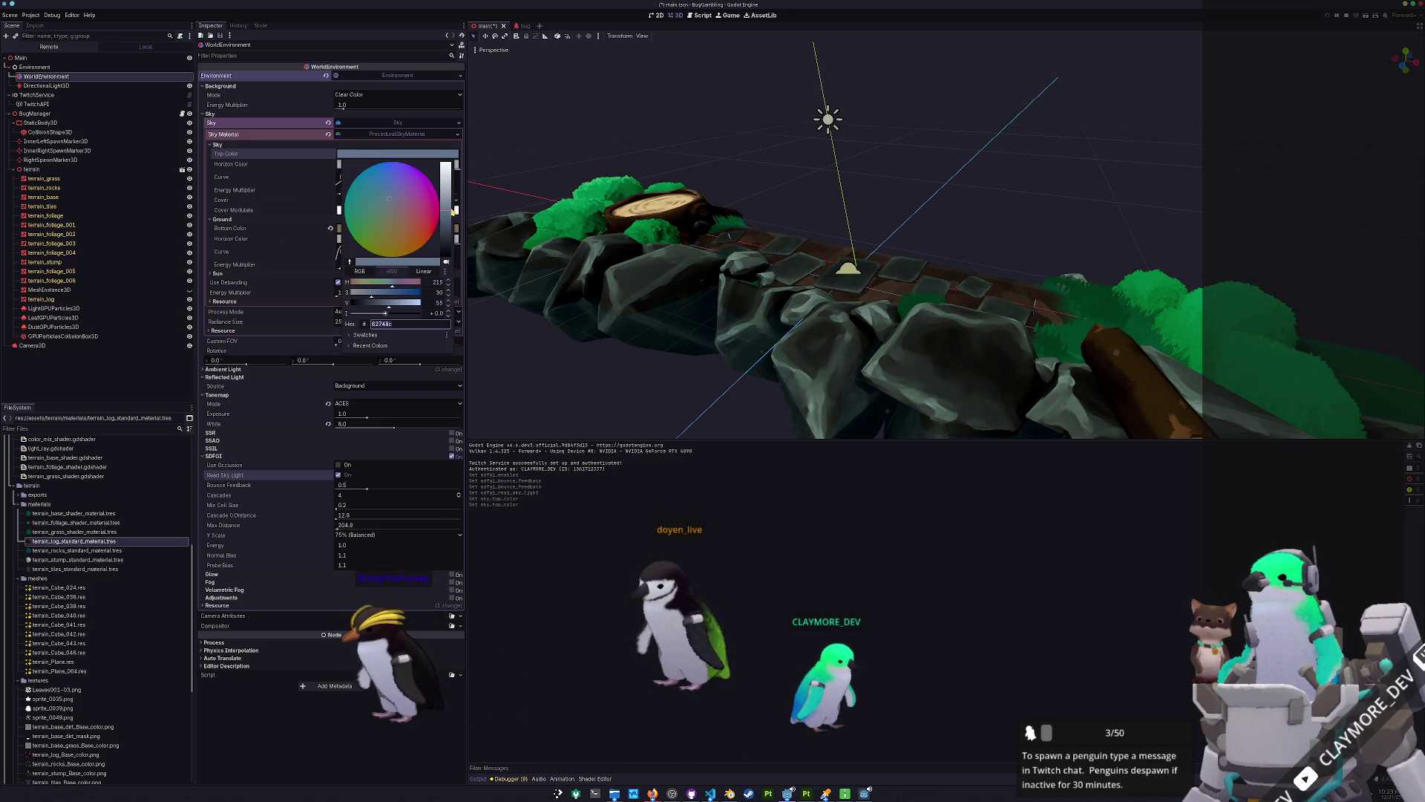
pyautogui.moveTo(455, 211); pyautogui.dragTo(438, 138)
pyautogui.hotkey('ctrl', 'z')
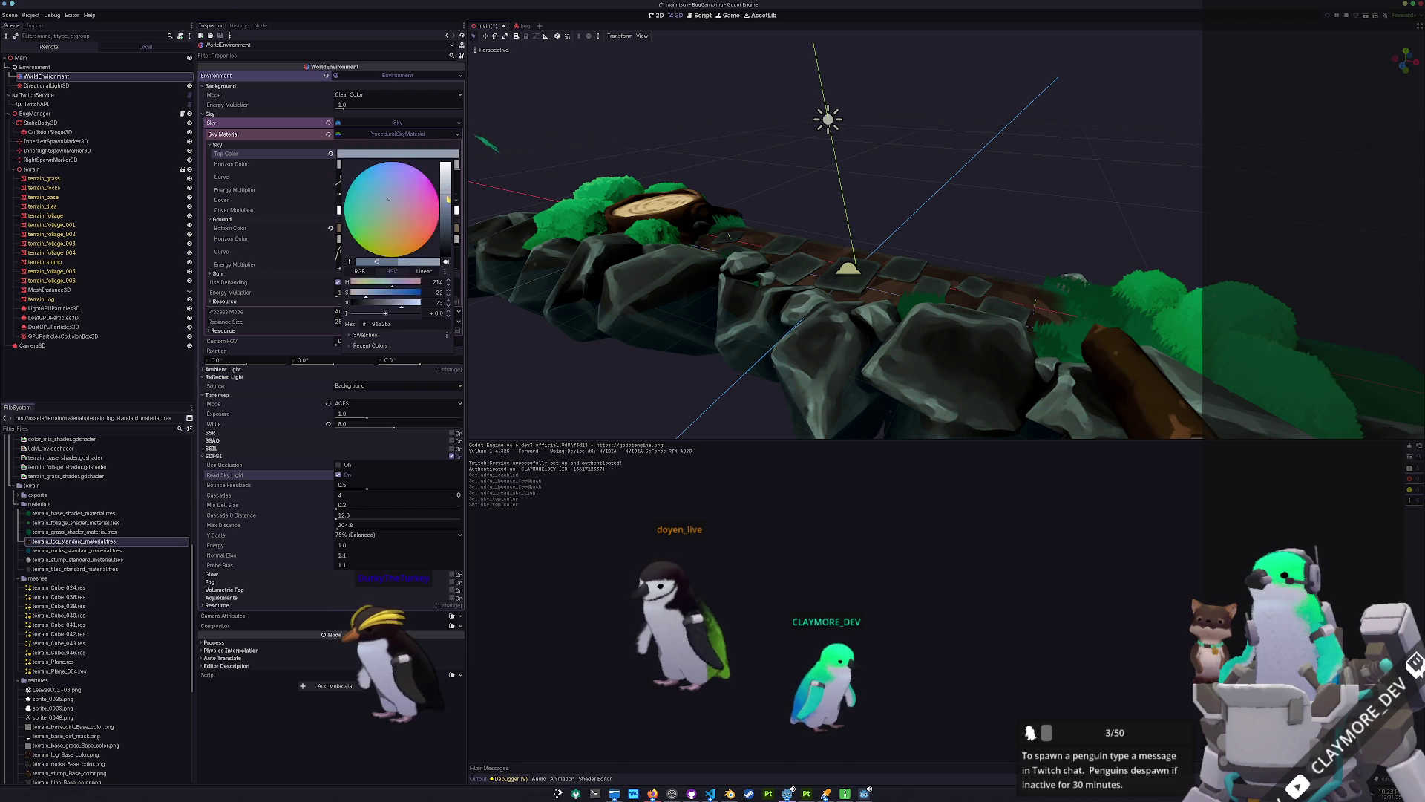
pyautogui.click(293, 187)
# Restore the grey-blue sky top colour and set the ambient light source to Background.
pyautogui.hotkey('ctrl', 'z')
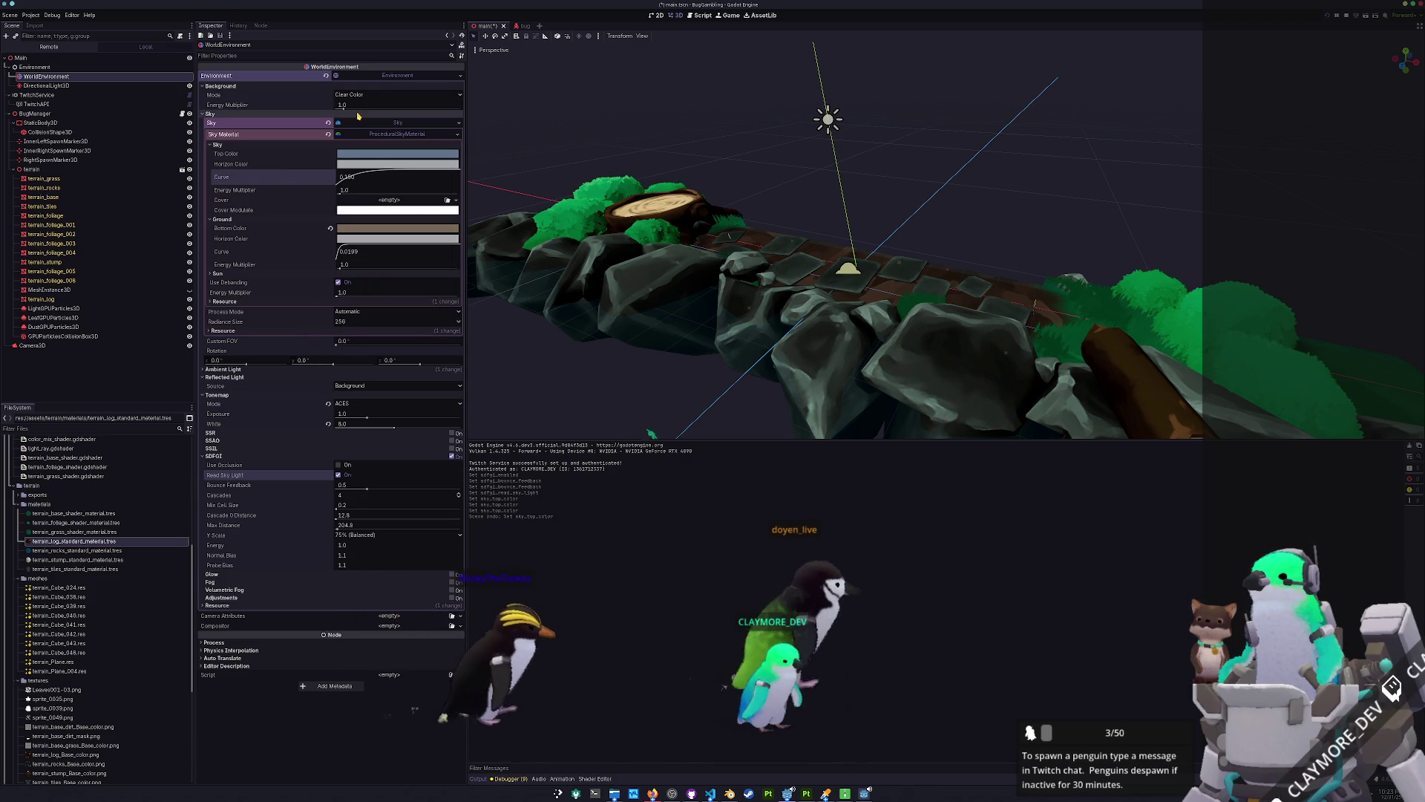
pyautogui.click(274, 371)
pyautogui.click(329, 379)
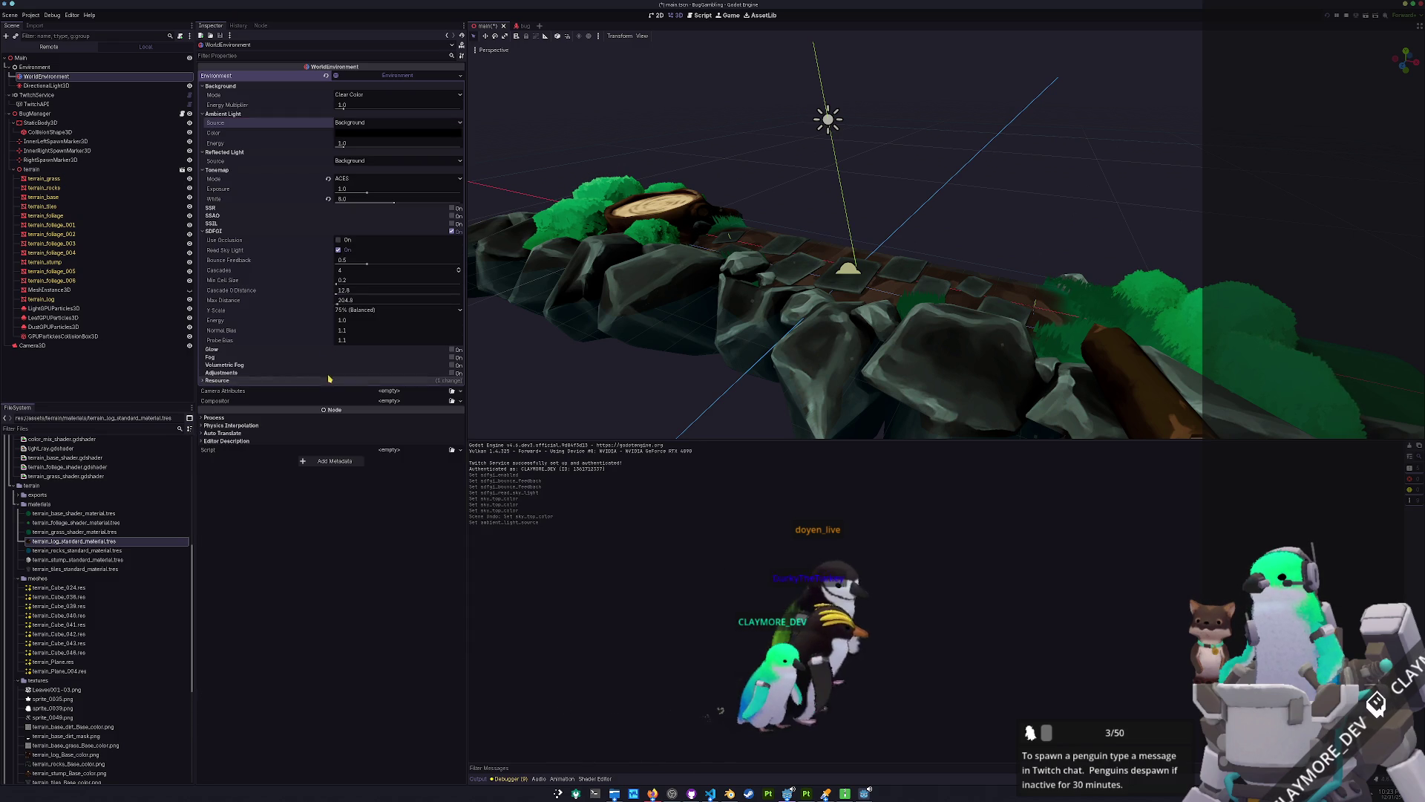
# Try a white ambient light with Color source and energy 16, then revert those ambient changes.
pyautogui.click(353, 132)
pyautogui.click(365, 168)
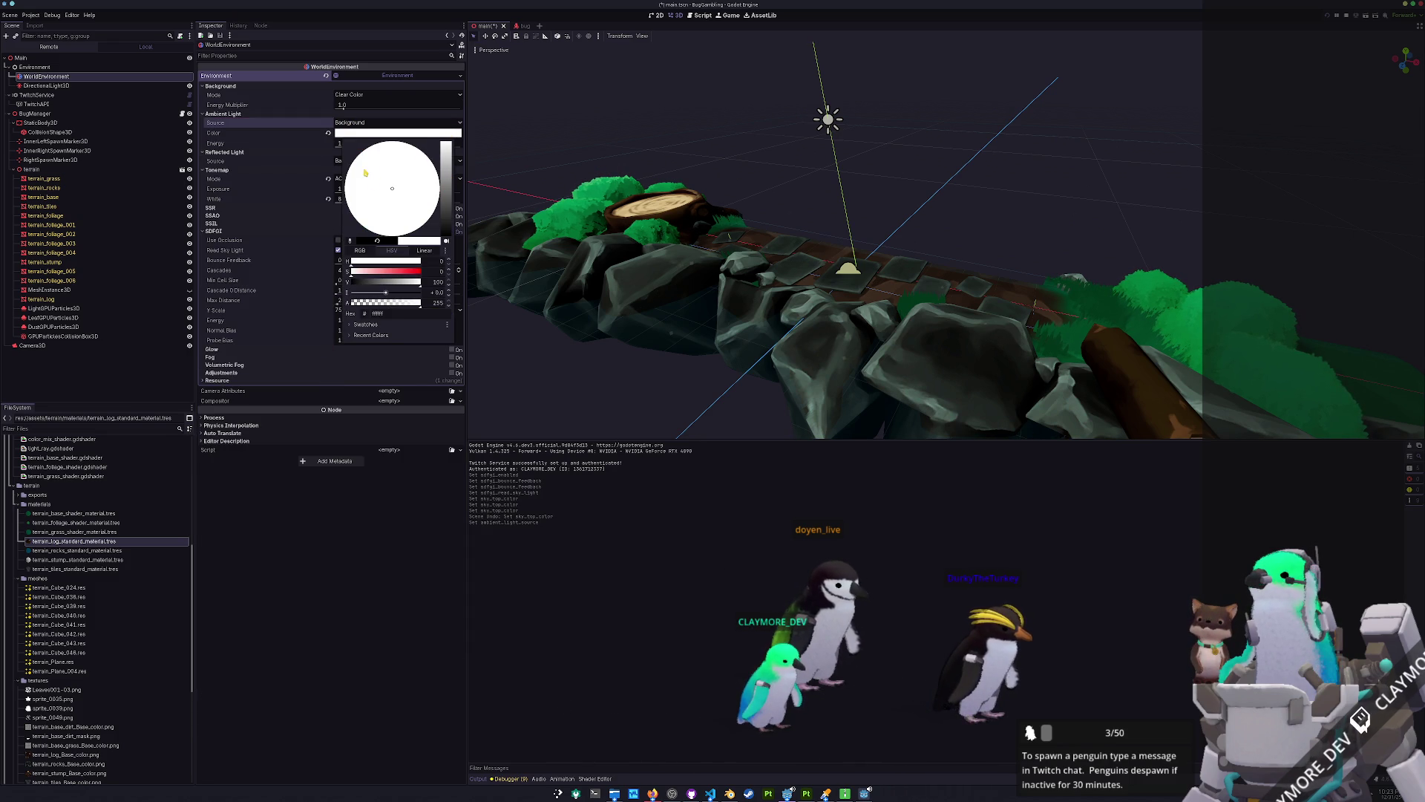
pyautogui.click(394, 123)
pyautogui.click(393, 123)
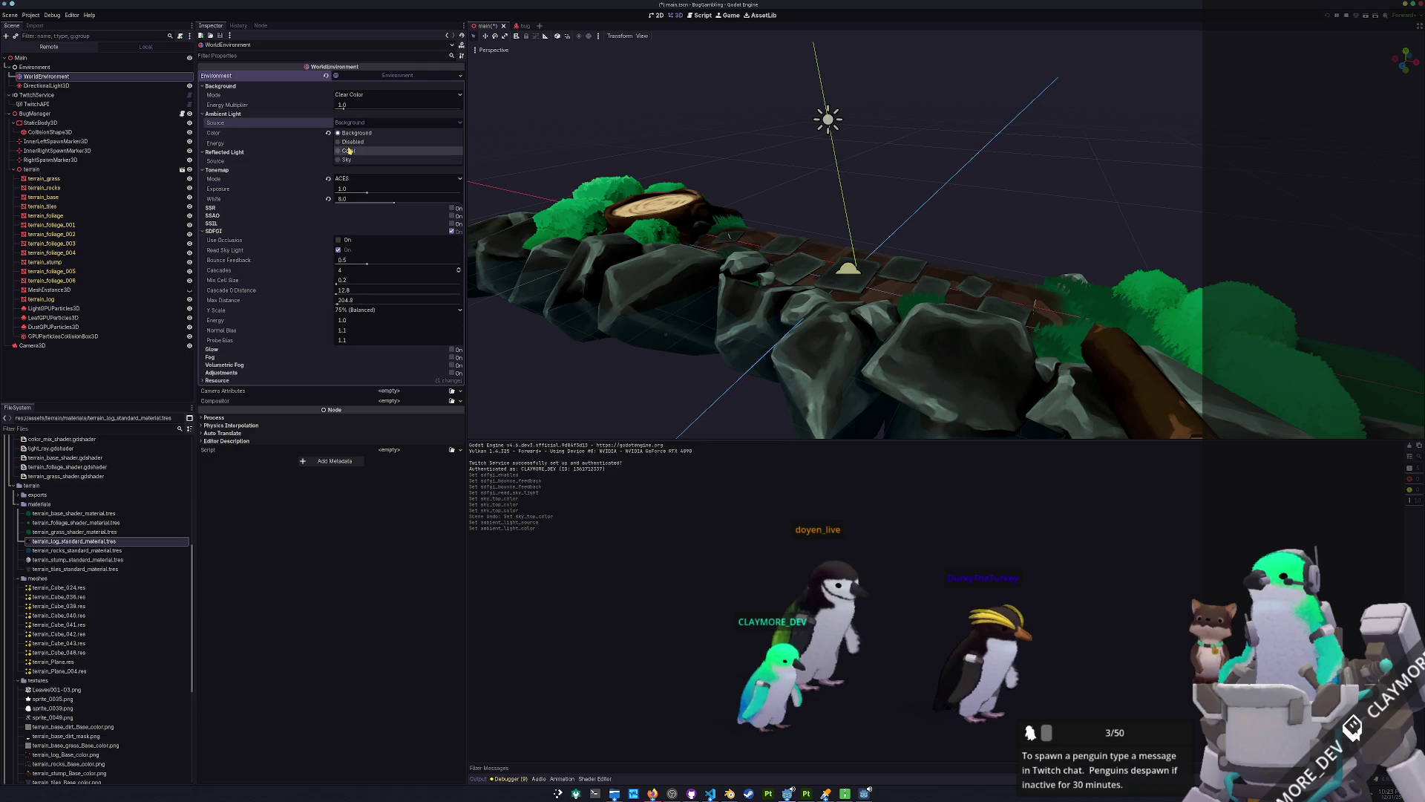
pyautogui.click(370, 144)
pyautogui.click(364, 153)
pyautogui.write('16')
pyautogui.press('Return')
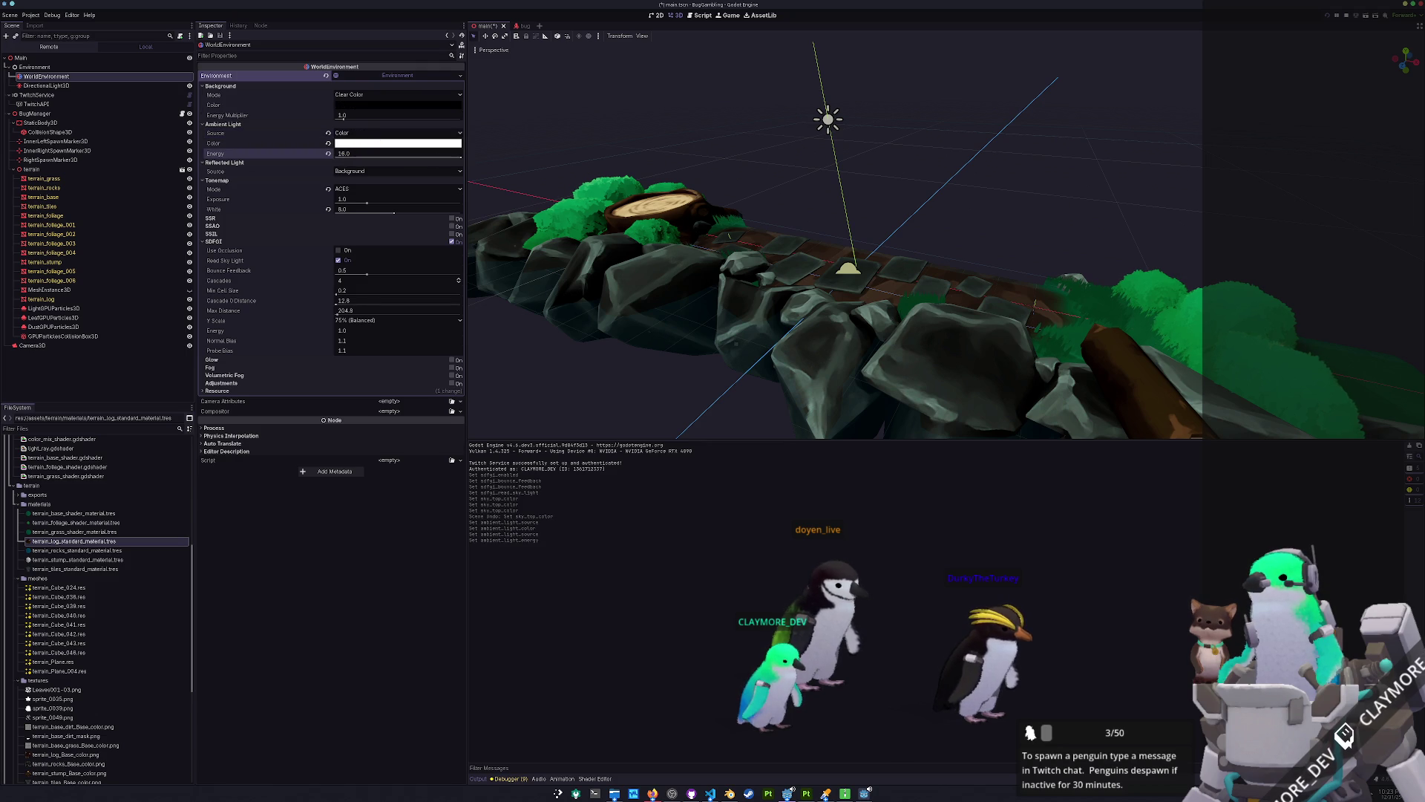
pyautogui.moveTo(338, 157)
pyautogui.mouseDown()
pyautogui.moveTo(431, 158)
pyautogui.moveTo(338, 155)
pyautogui.mouseUp()
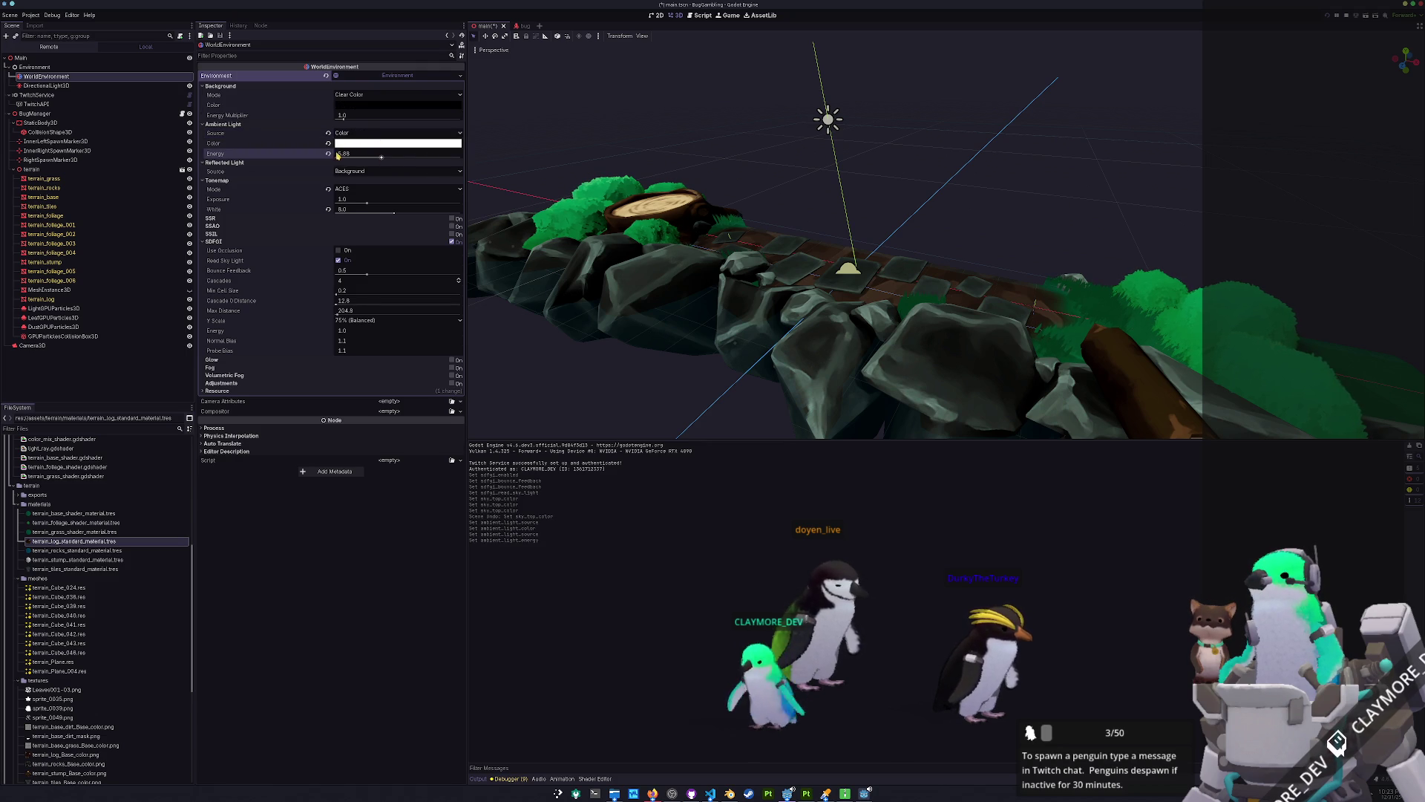
pyautogui.click(328, 143)
pyautogui.click(328, 132)
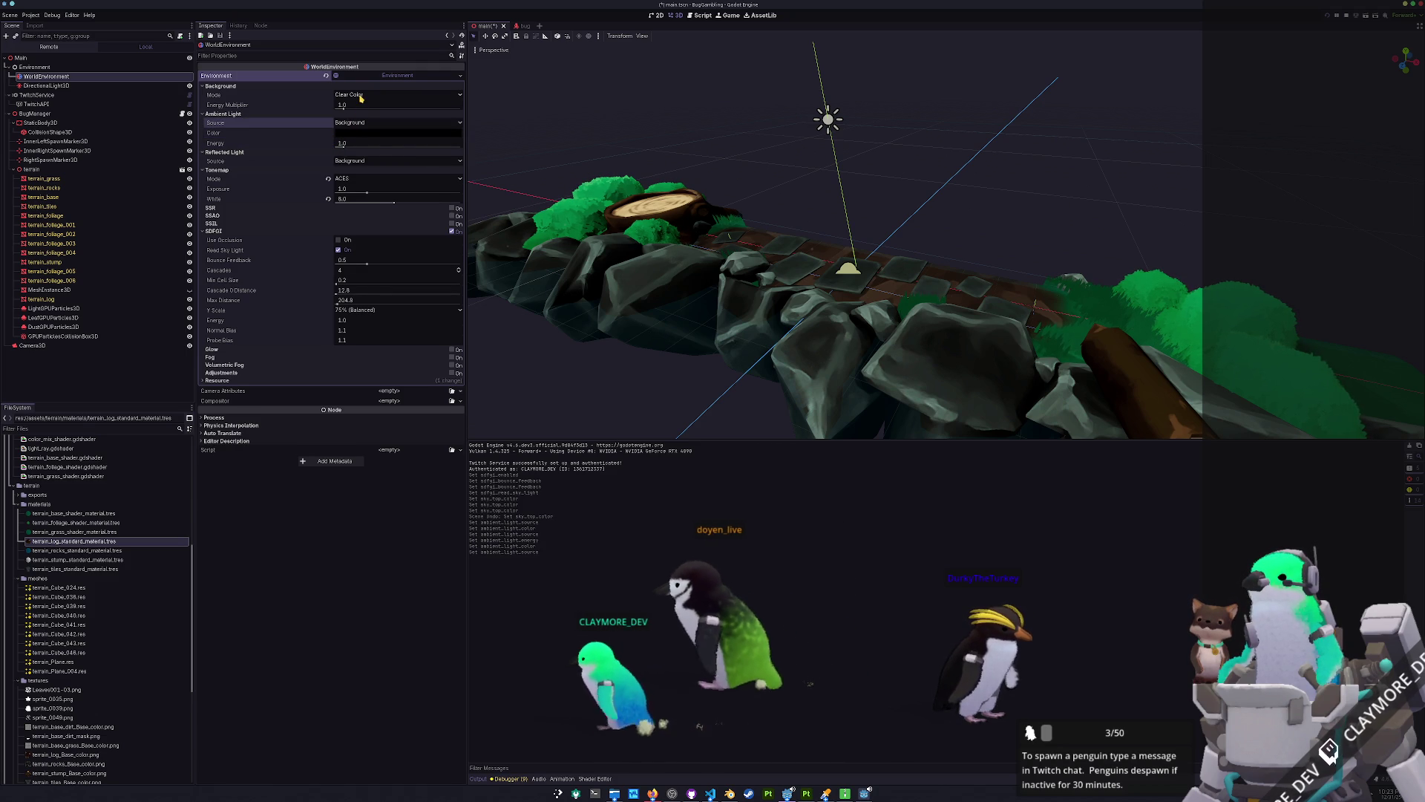
# Switch the background to Sky, test and reset the sky and ground energy multipliers to 1.0.
pyautogui.click(361, 94)
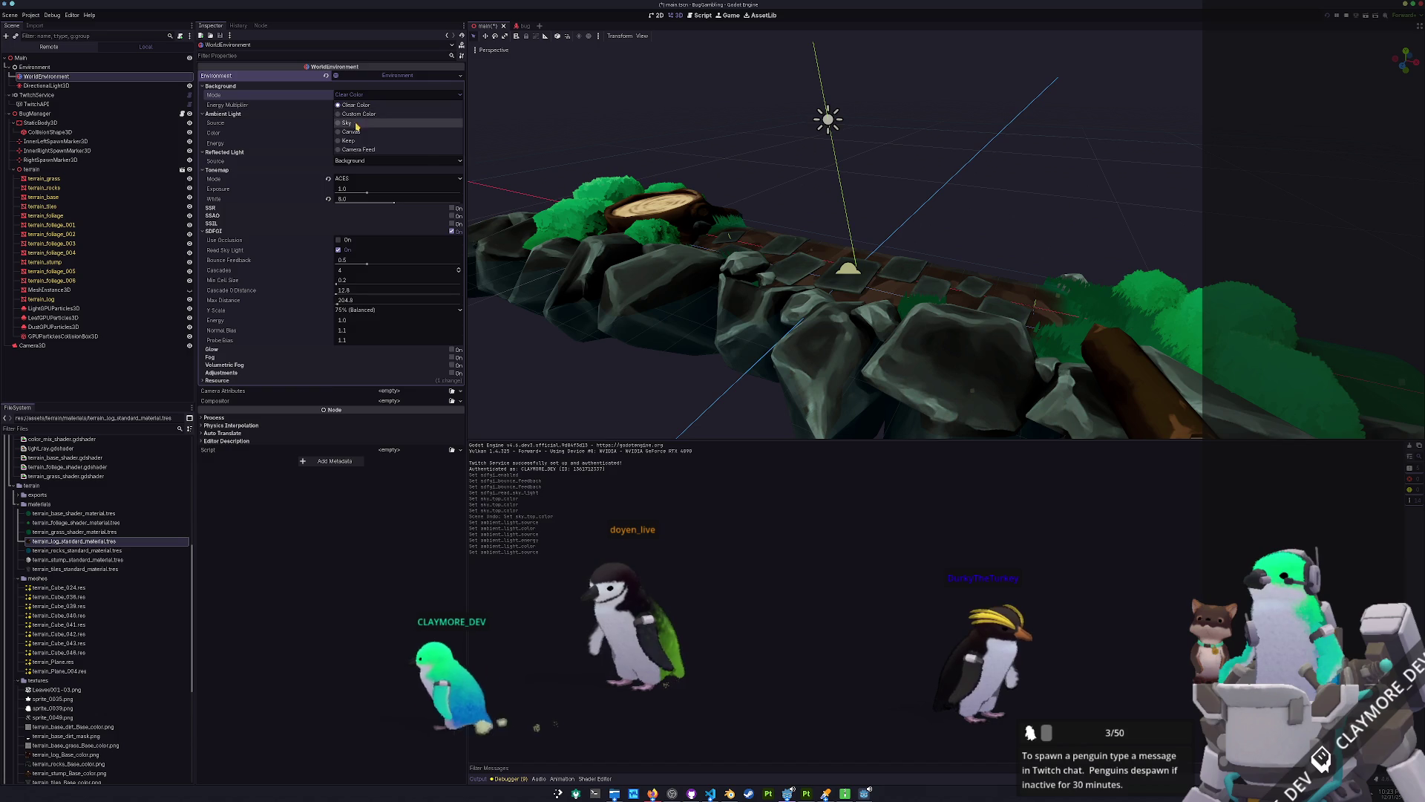
pyautogui.click(356, 124)
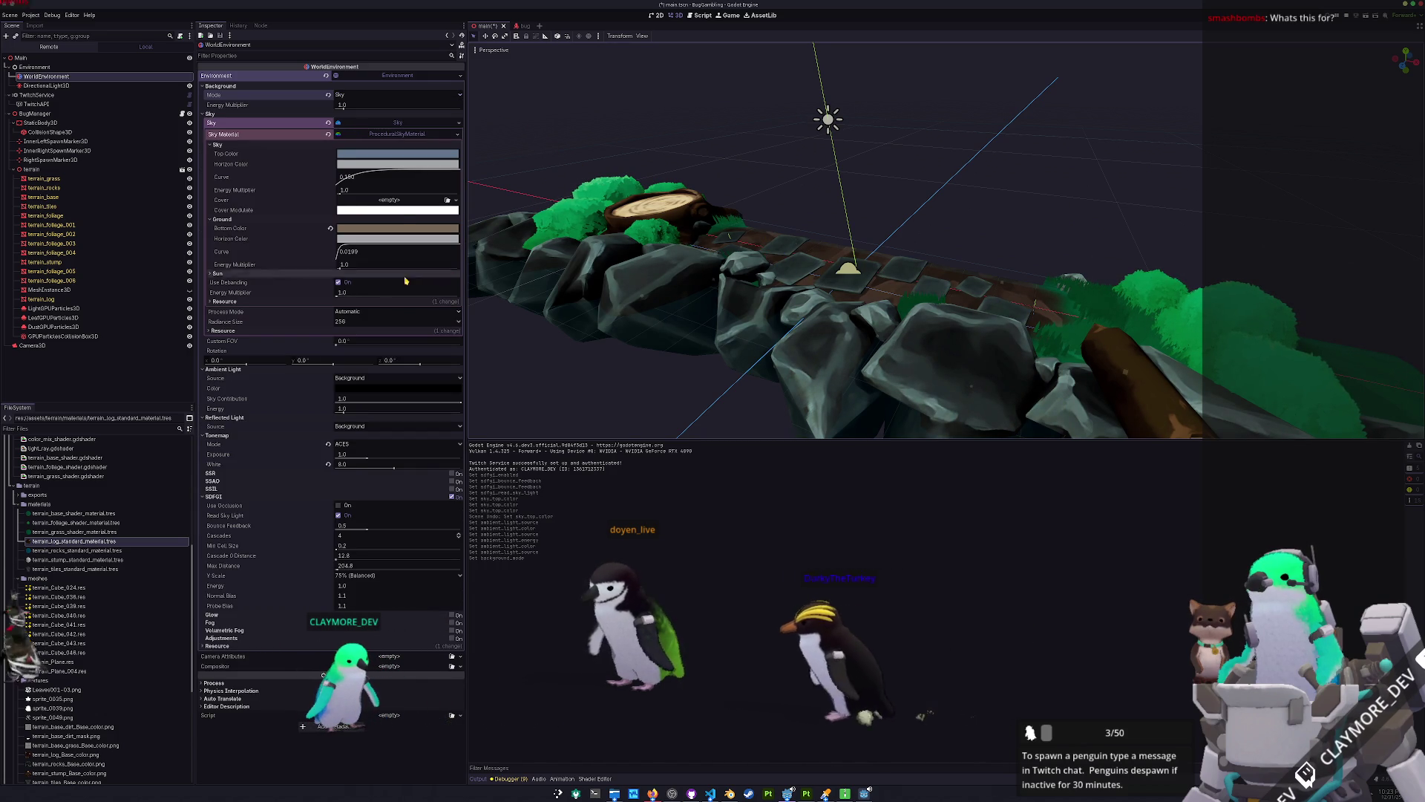
pyautogui.moveTo(343, 265); pyautogui.dragTo(359, 268)
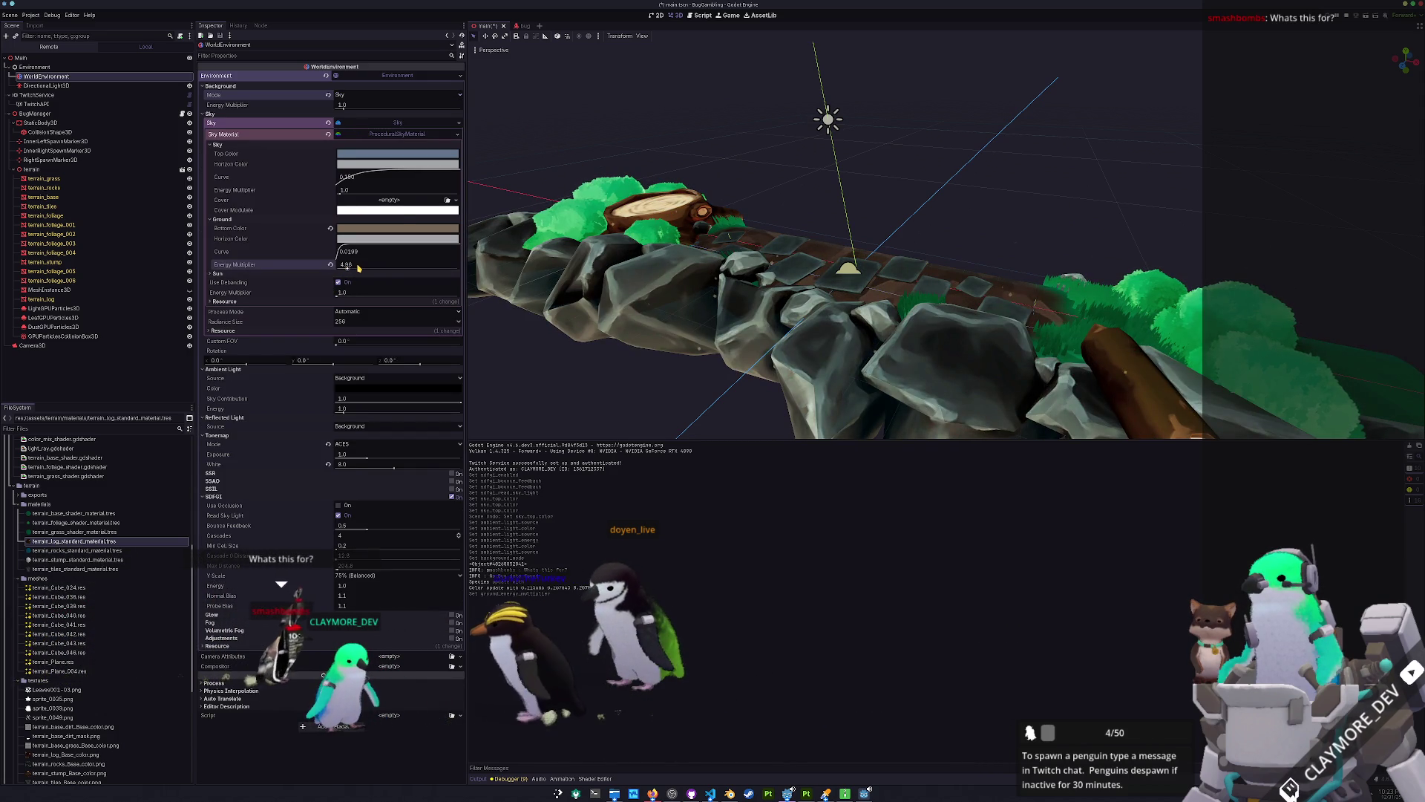
pyautogui.click(331, 265)
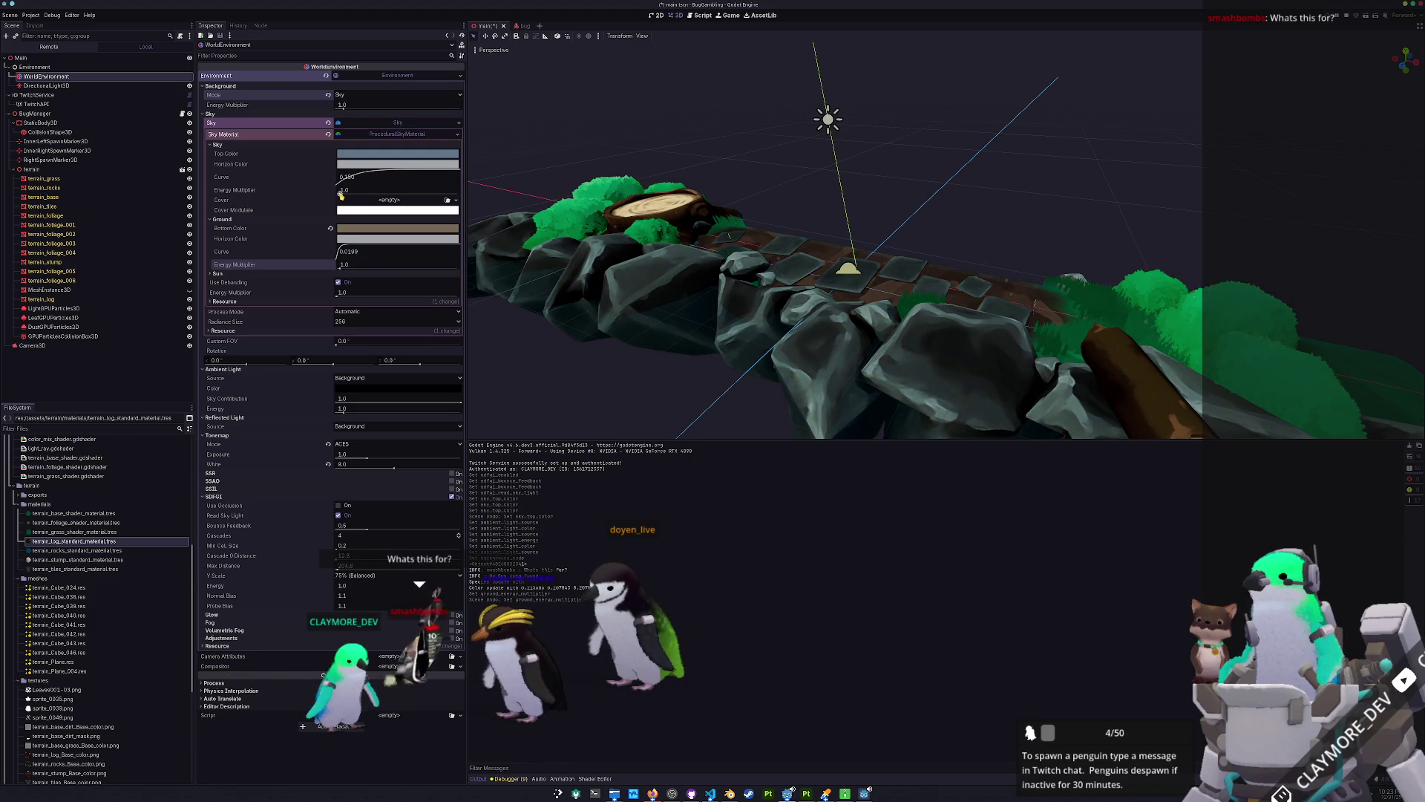
pyautogui.moveTo(344, 190); pyautogui.dragTo(354, 195)
pyautogui.click(330, 190)
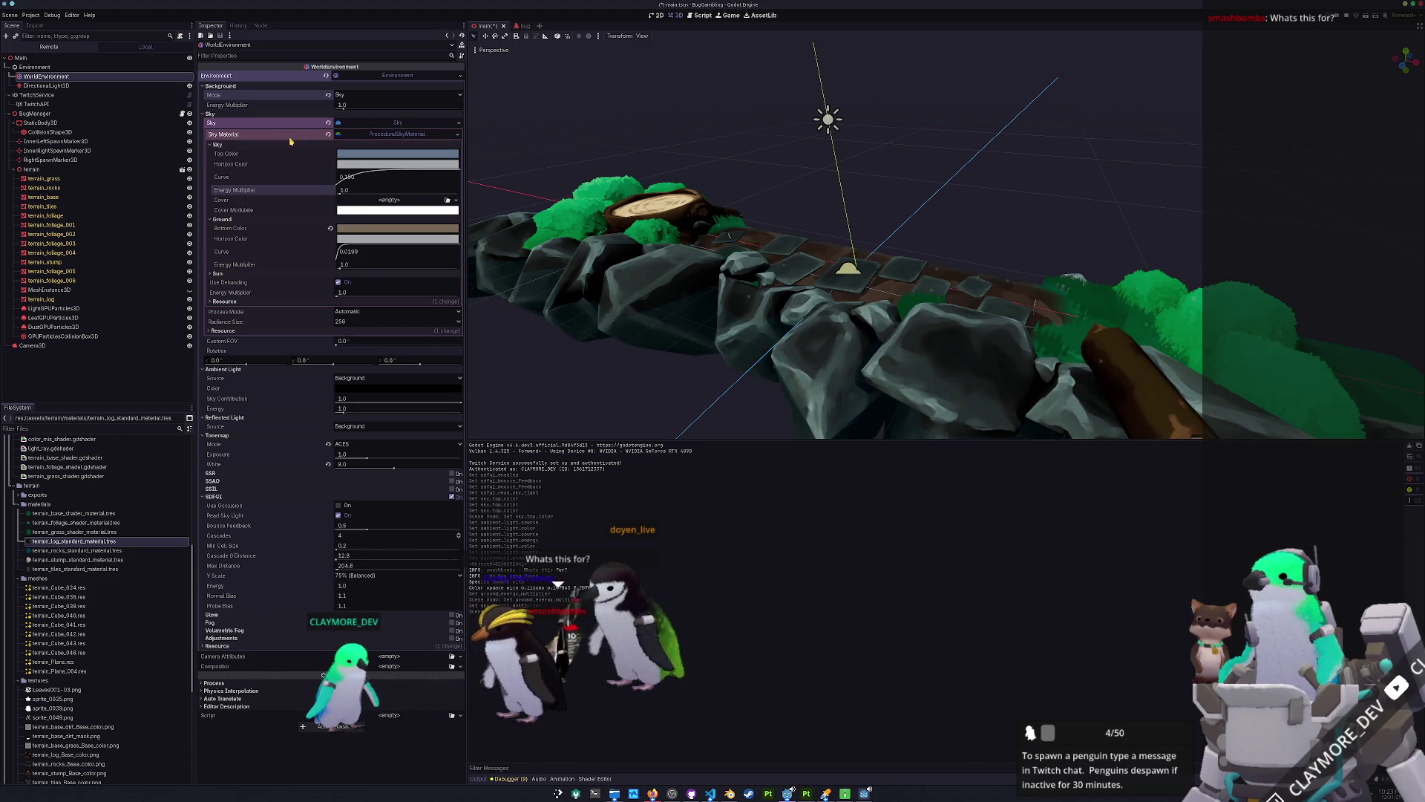
pyautogui.click(297, 145)
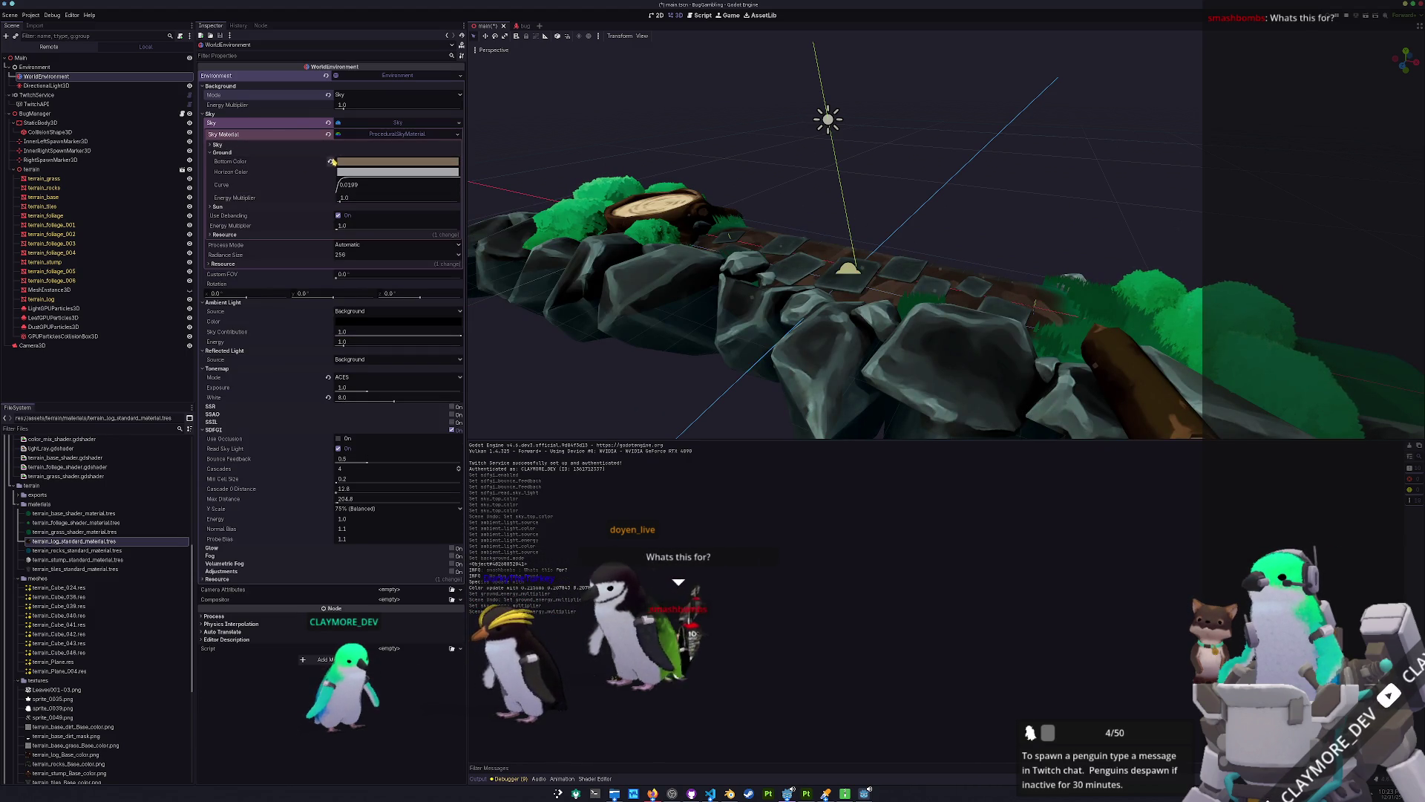
pyautogui.click(222, 152)
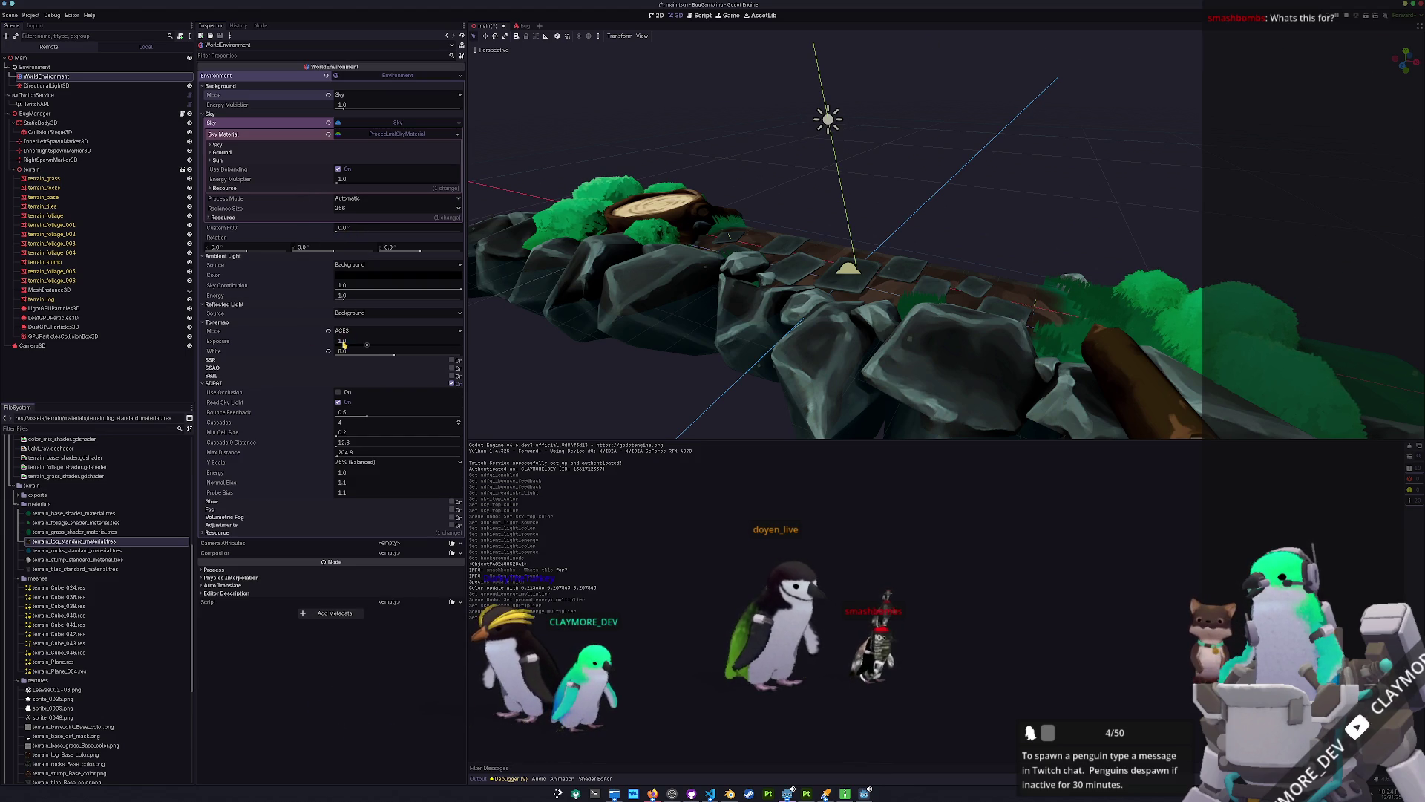
# Set tonemap mode to Linear, then inspect the path and foliage bush in the viewport.
pyautogui.click(345, 334)
pyautogui.click(349, 346)
pyautogui.moveTo(668, 260)
pyautogui.mouseDown()
pyautogui.moveTo(713, 223)
pyautogui.moveTo(741, 243)
pyautogui.moveTo(727, 251)
pyautogui.moveTo(746, 243)
pyautogui.moveTo(726, 247)
pyautogui.mouseUp()
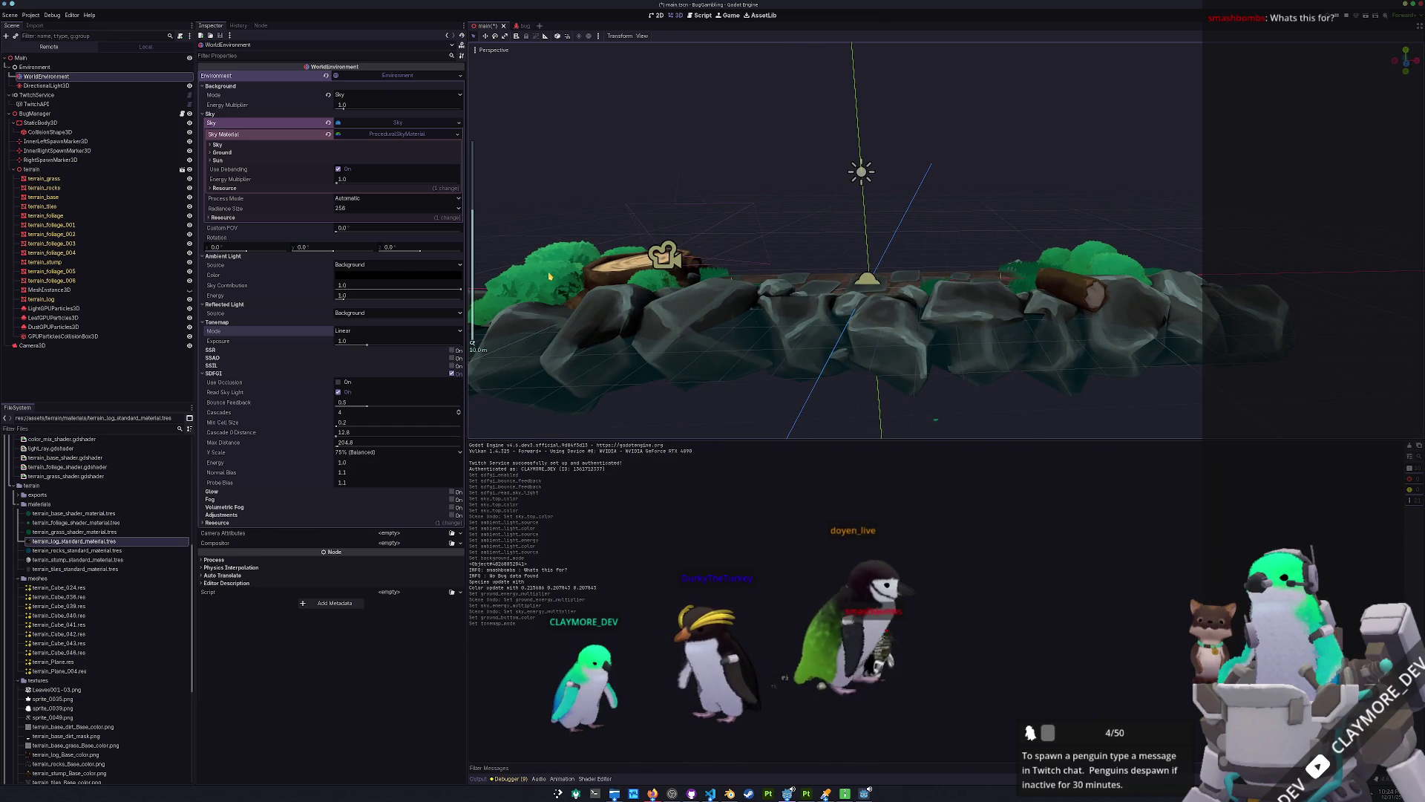
pyautogui.click(554, 271)
pyautogui.click(624, 164)
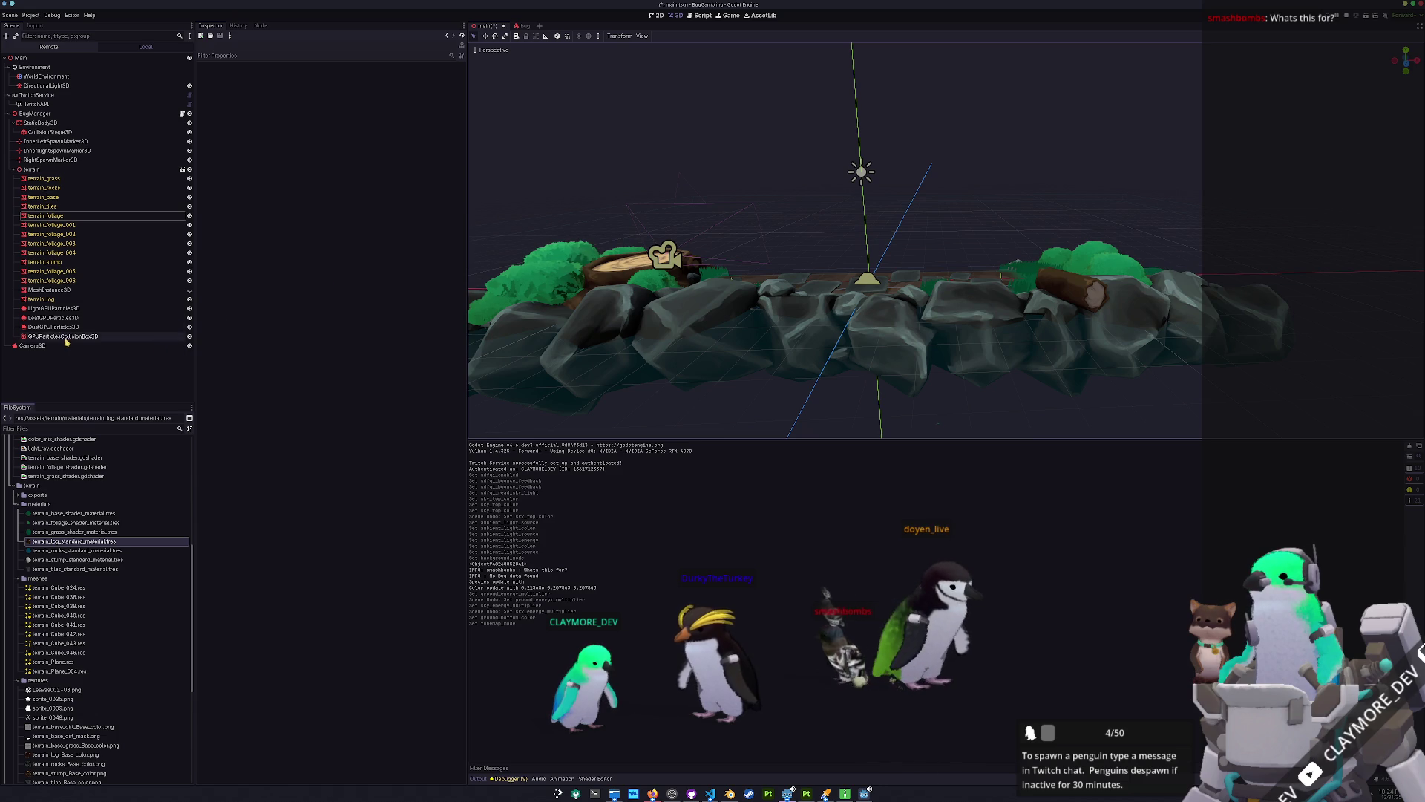
# On DirectionalLight3D keep shadow bias at 0.1, enable Reverse Cull Face and set energy to 1.047.
pyautogui.click(46, 86)
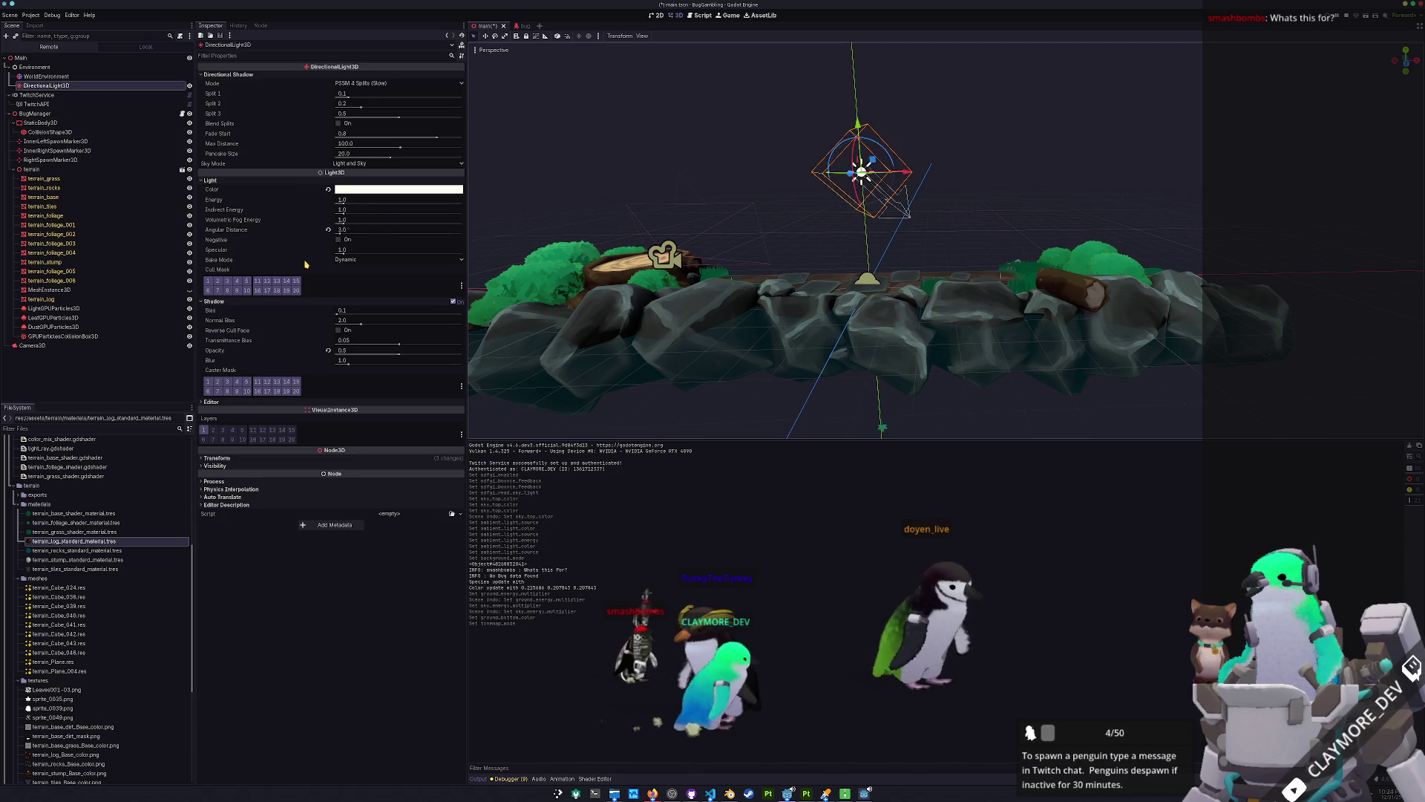
pyautogui.moveTo(340, 310); pyautogui.dragTo(387, 315)
pyautogui.click(329, 311)
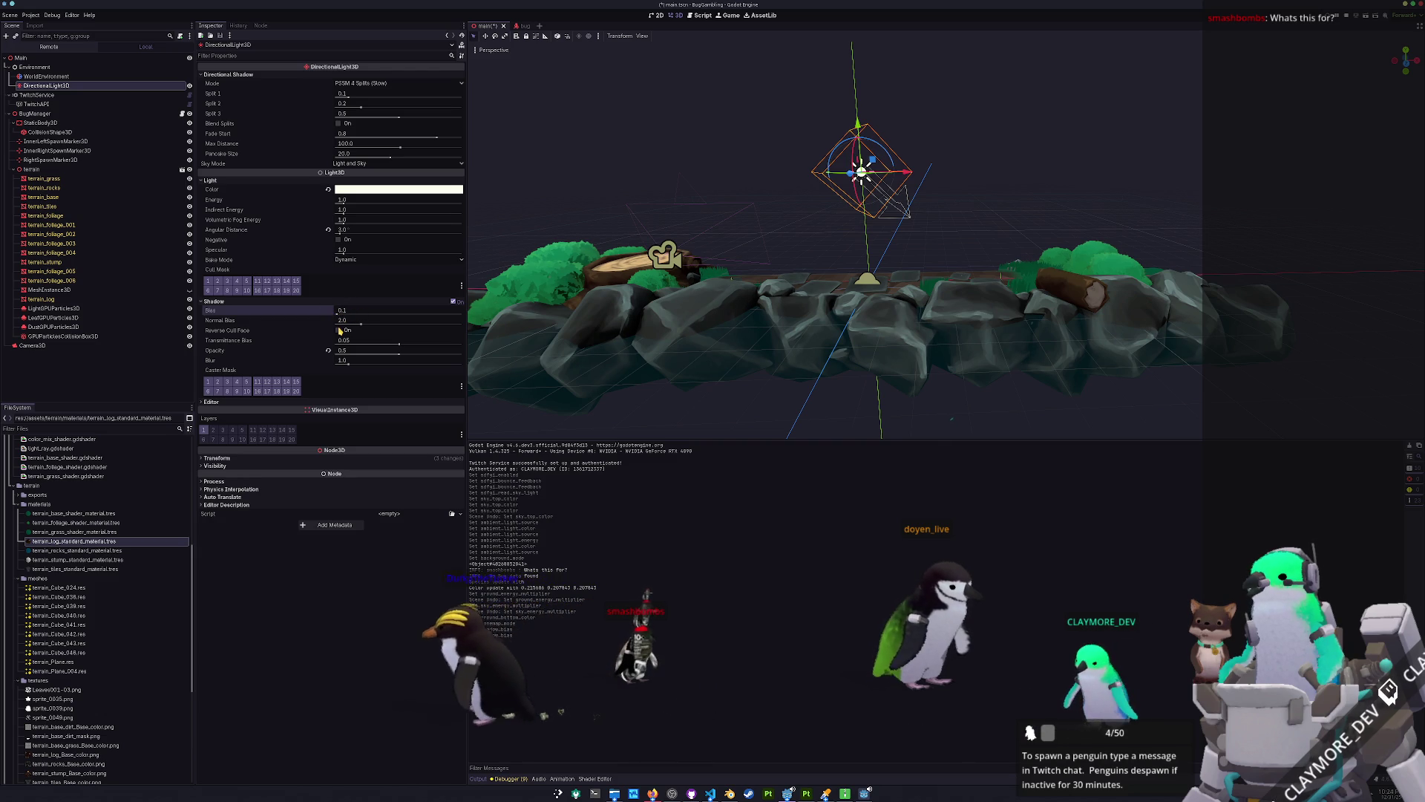
pyautogui.click(338, 330)
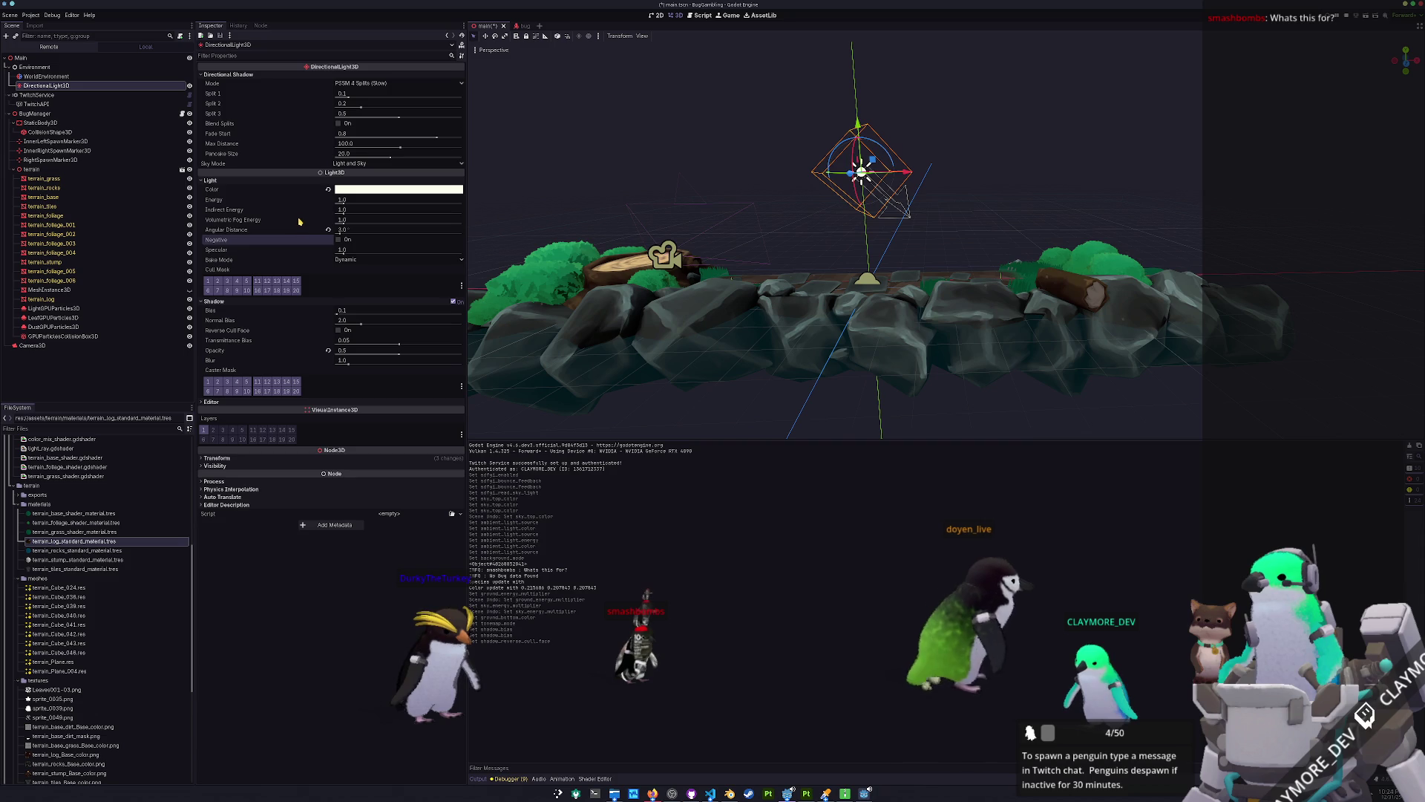
pyautogui.moveTo(344, 202)
pyautogui.mouseDown()
pyautogui.moveTo(360, 203)
pyautogui.moveTo(345, 205)
pyautogui.mouseUp()
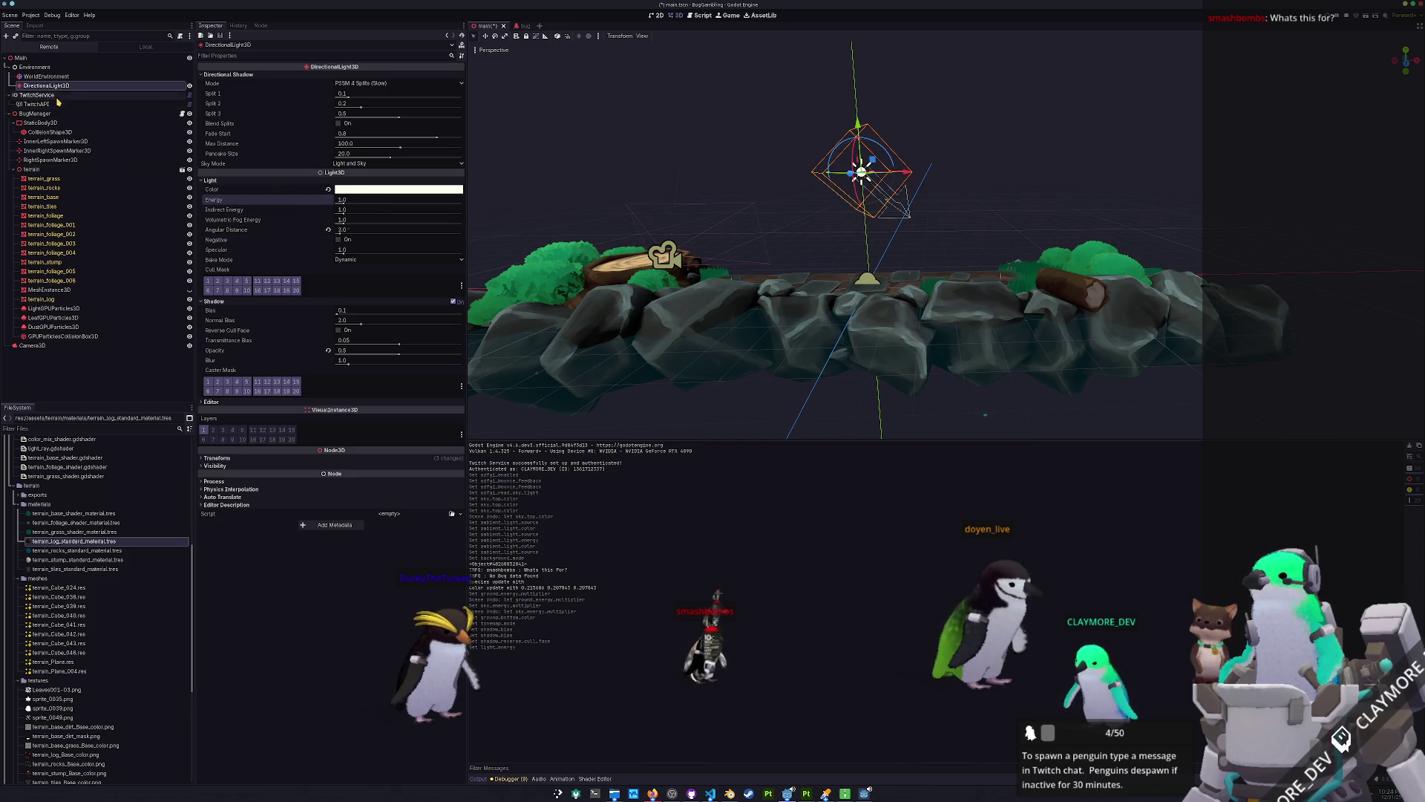
pyautogui.click(149, 346)
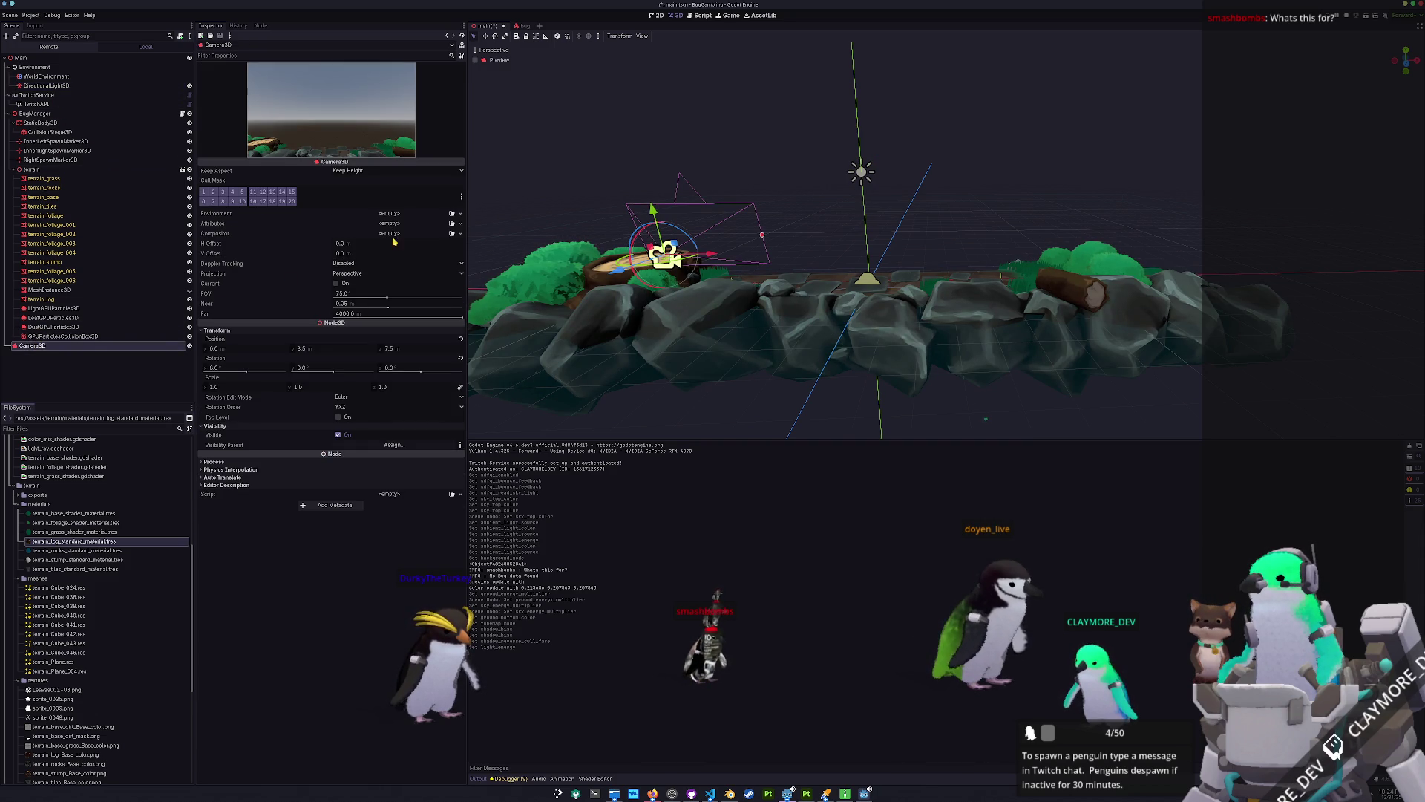
# Give Camera3D a new CameraAttributesPractical with DOF Blur Near Enabled checked.
pyautogui.click(460, 223)
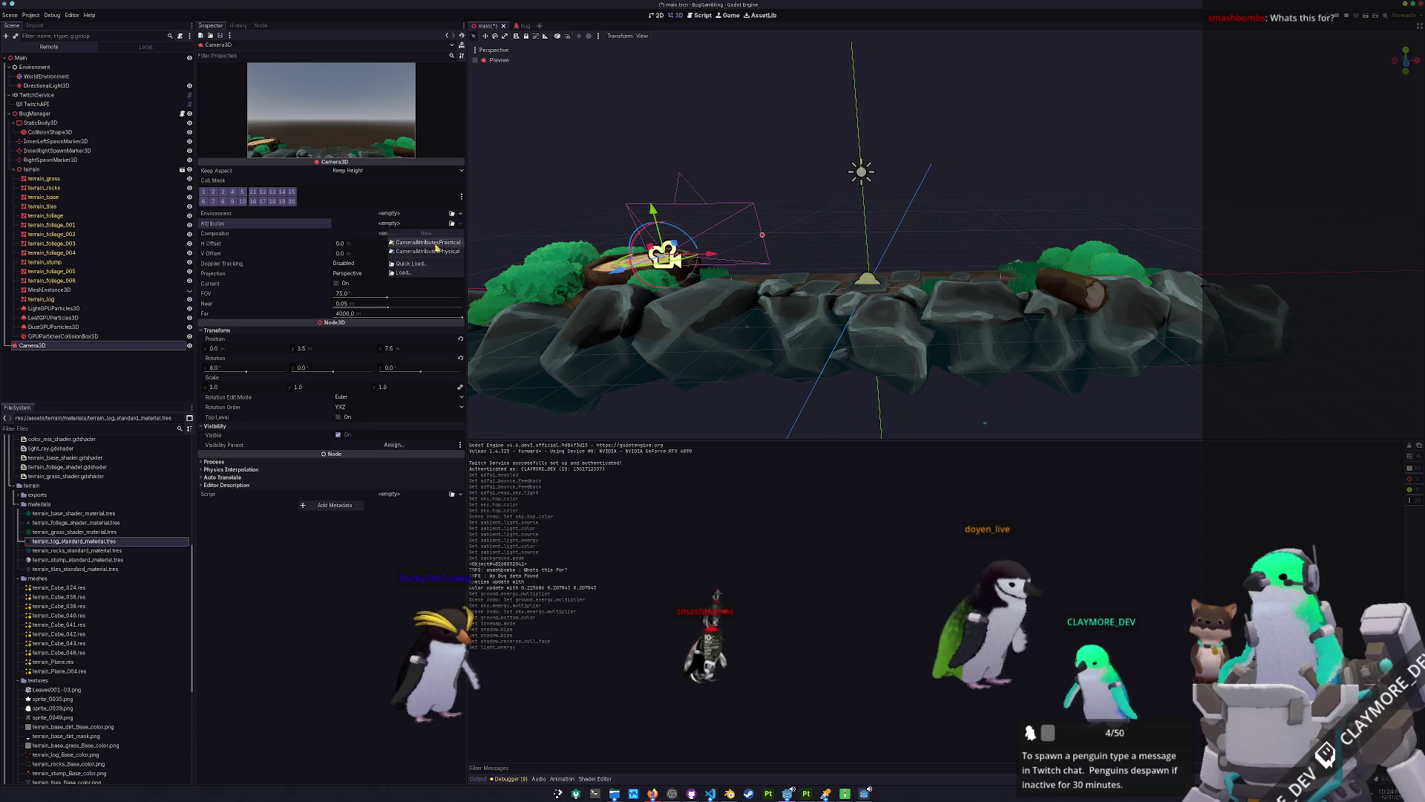
pyautogui.click(409, 242)
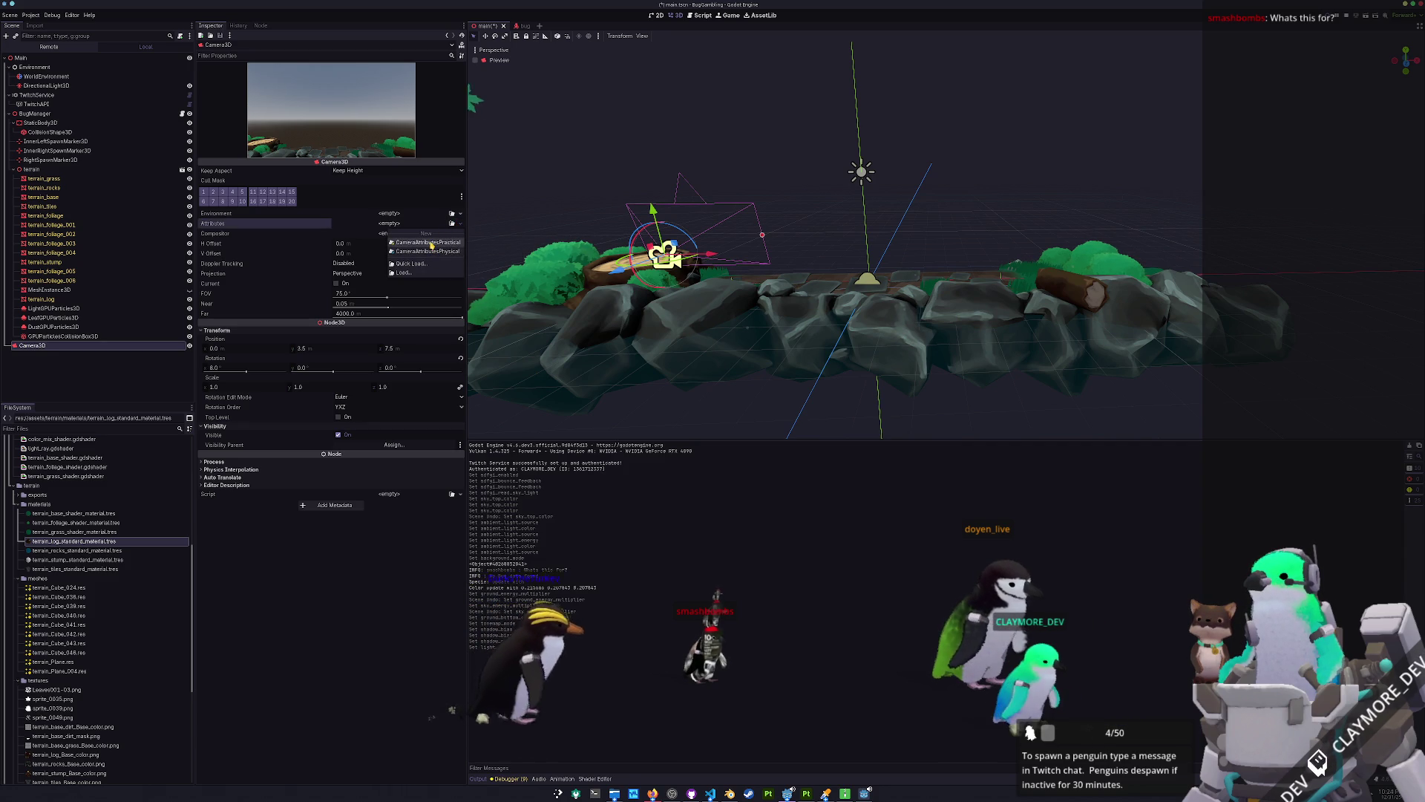
pyautogui.click(391, 227)
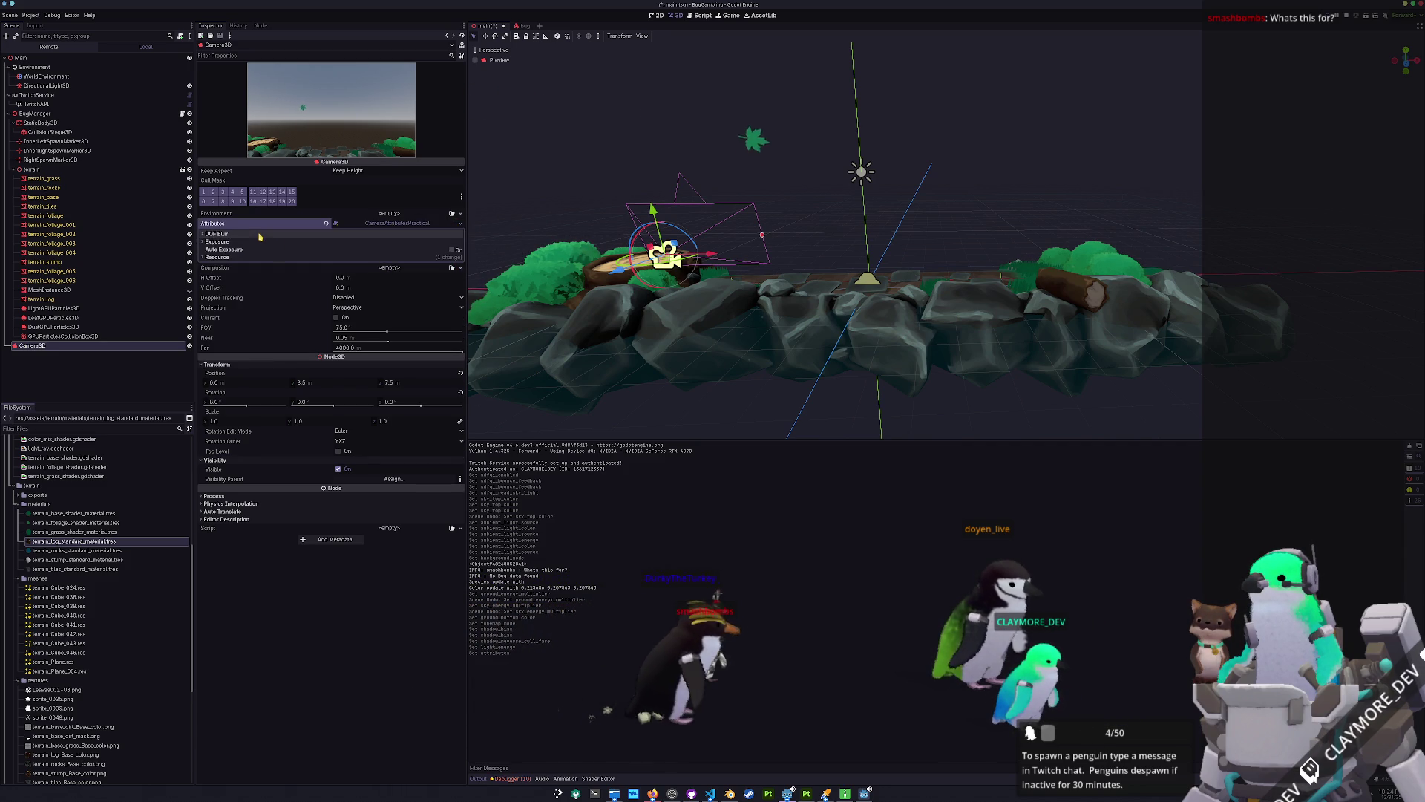
pyautogui.click(338, 234)
pyautogui.click(338, 253)
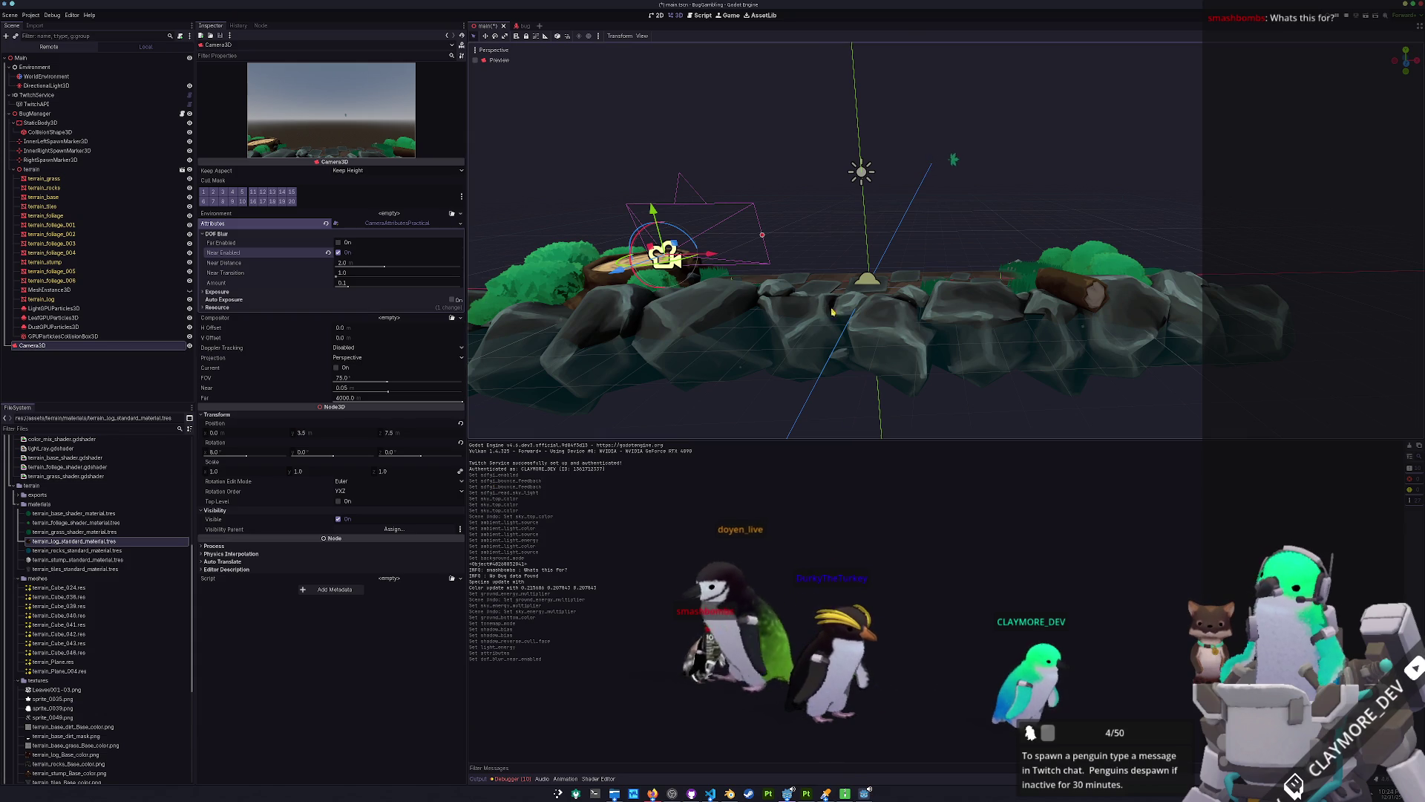
# Run the game with F5 to preview the scene and move its window aside.
pyautogui.scroll(5, 832, 291)
pyautogui.scroll(-5, 832, 292)
pyautogui.press('F5')
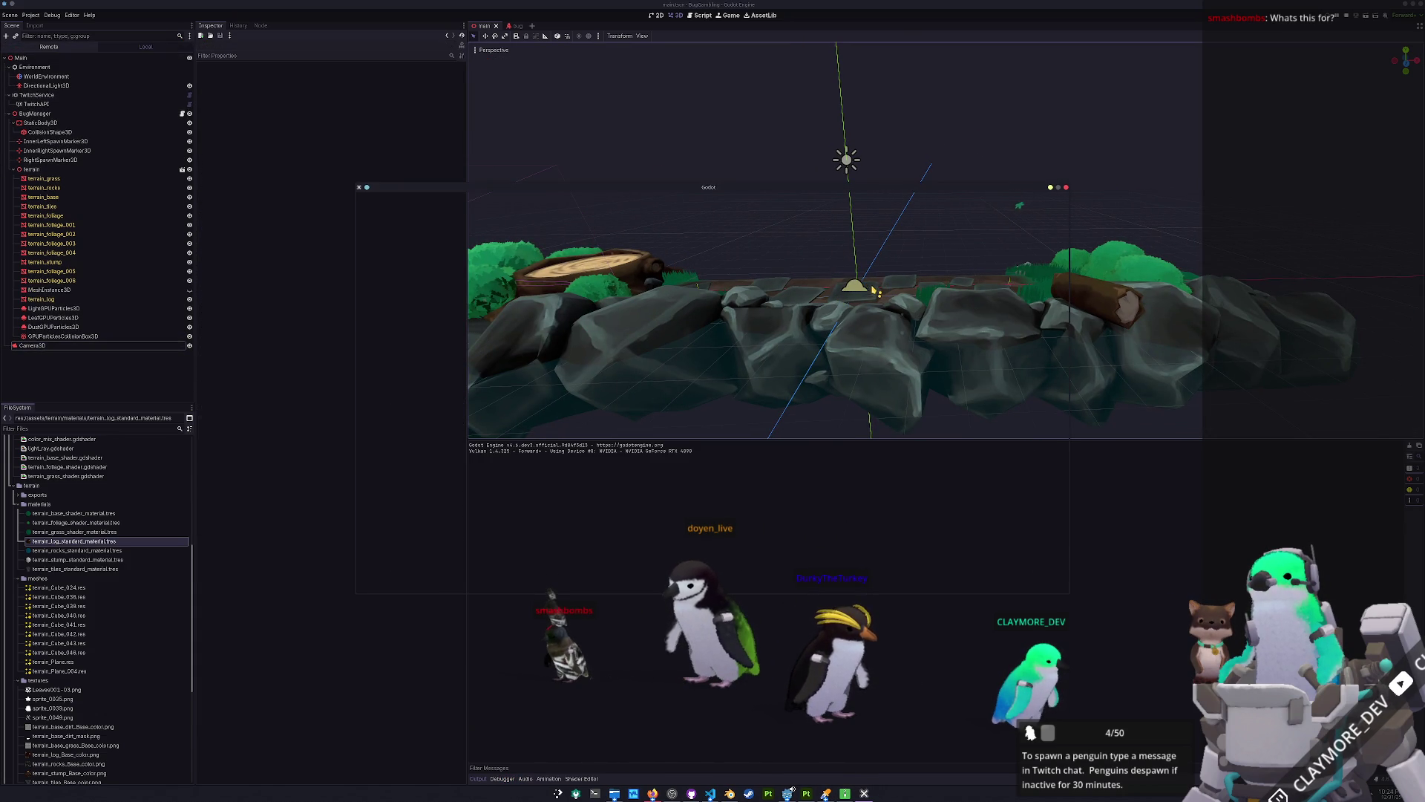
pyautogui.moveTo(721, 188); pyautogui.dragTo(918, 239)
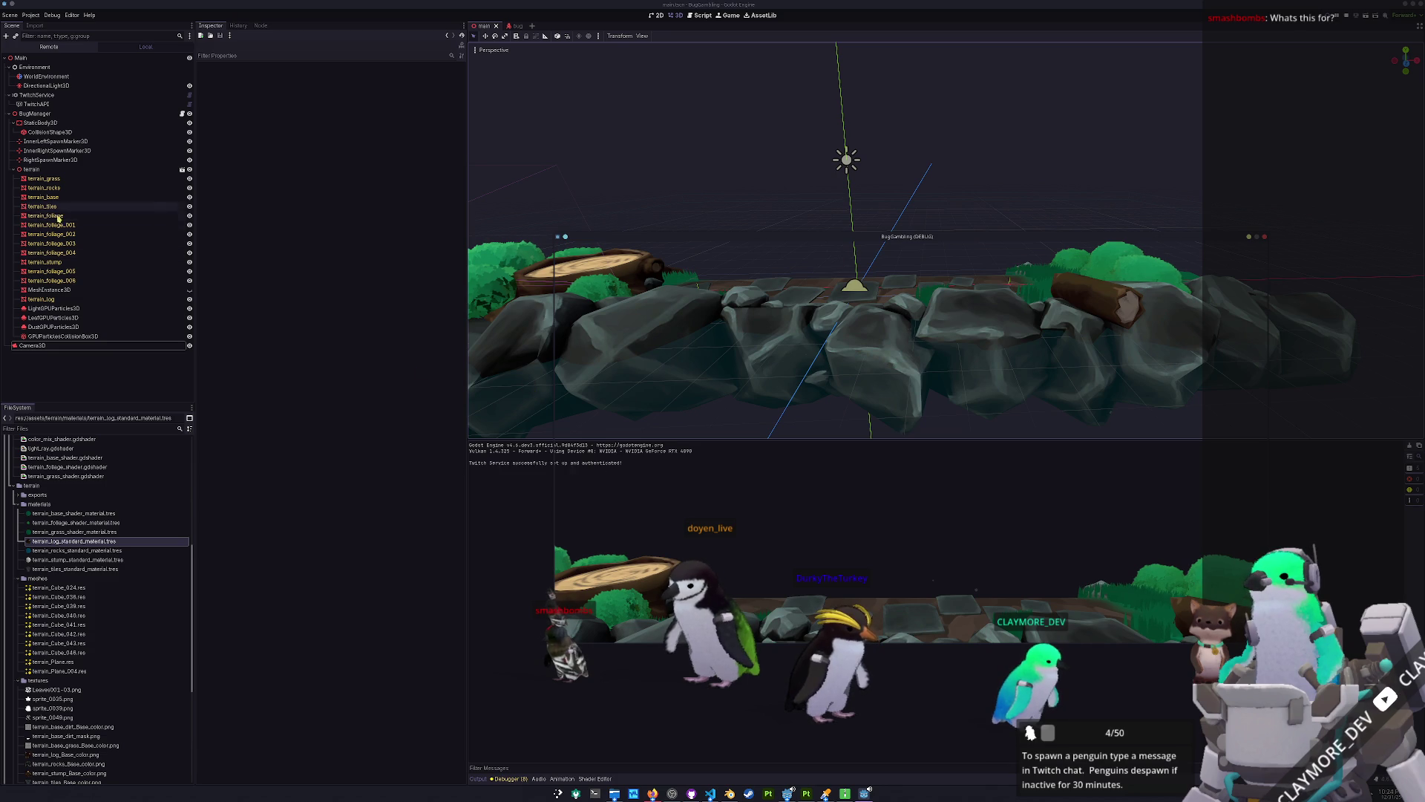
pyautogui.click(52, 86)
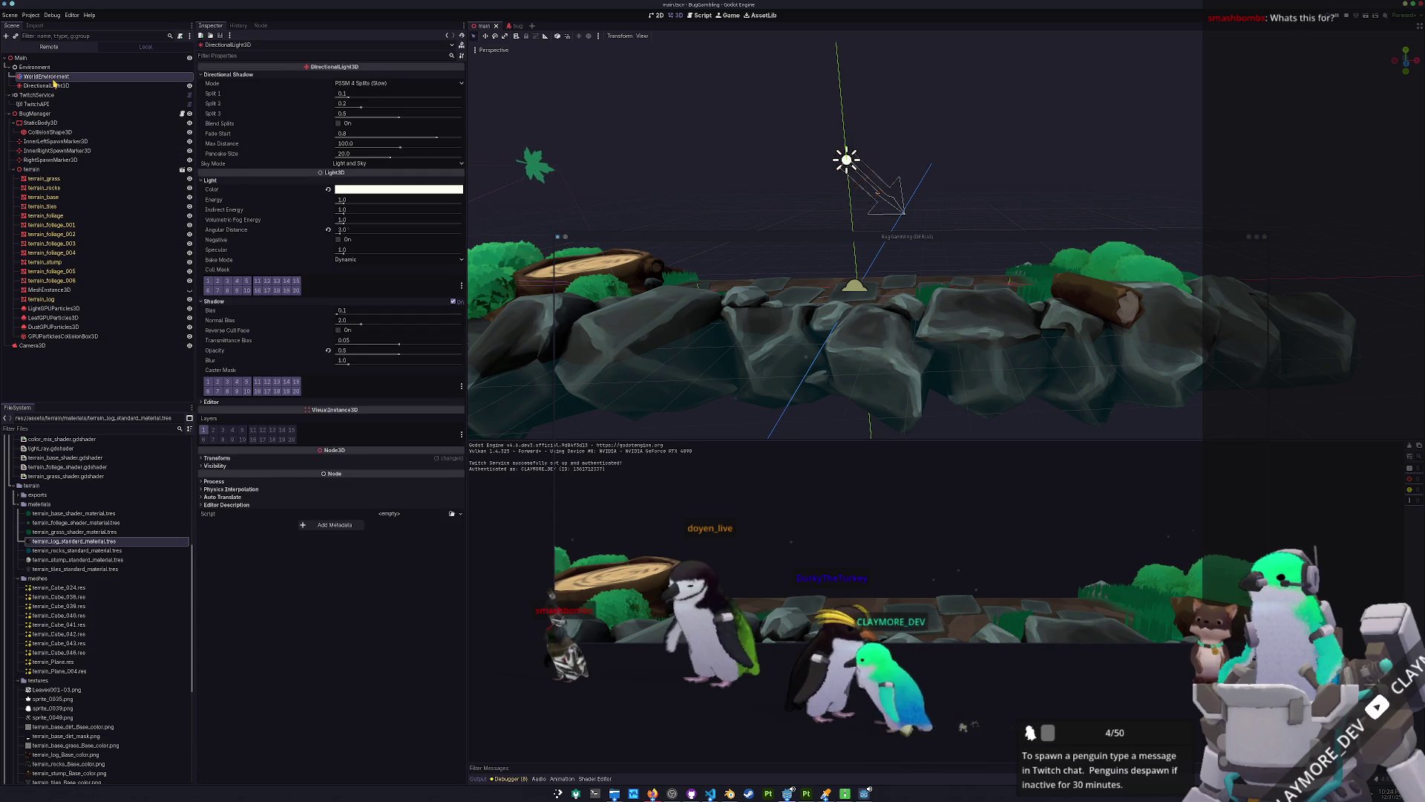
# Set the WorldEnvironment tonemap mode to AgX after comparing it with ACES.
pyautogui.click(52, 79)
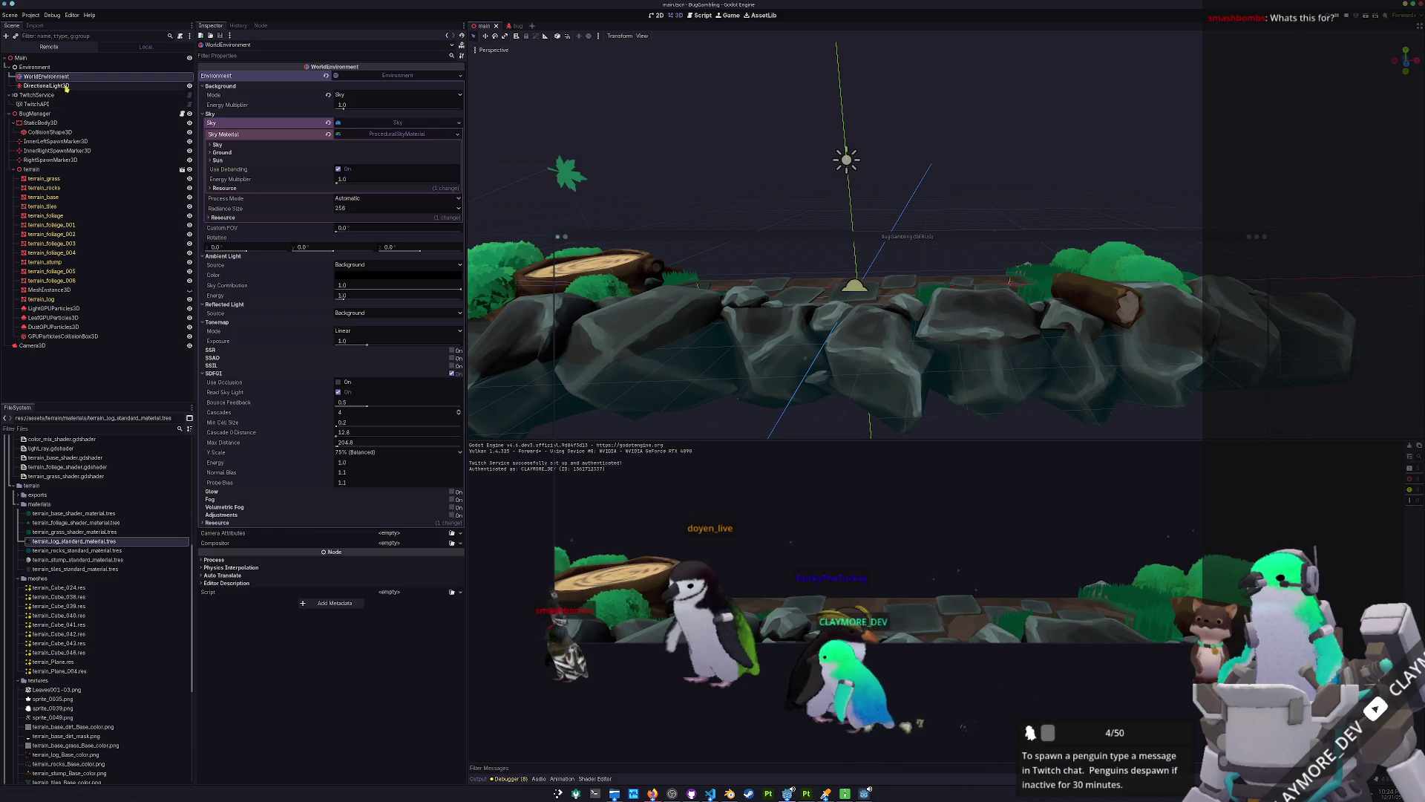
pyautogui.click(349, 330)
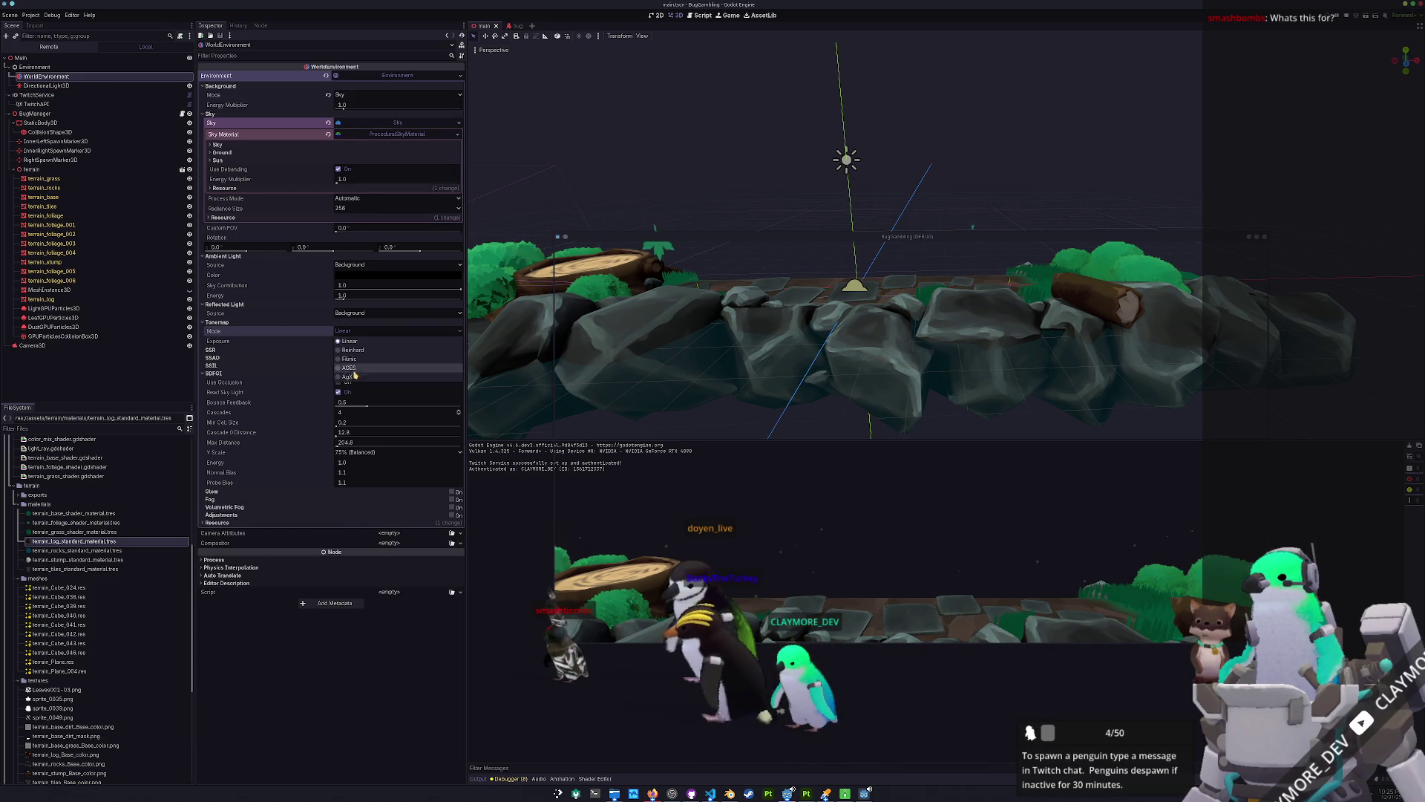
pyautogui.click(353, 376)
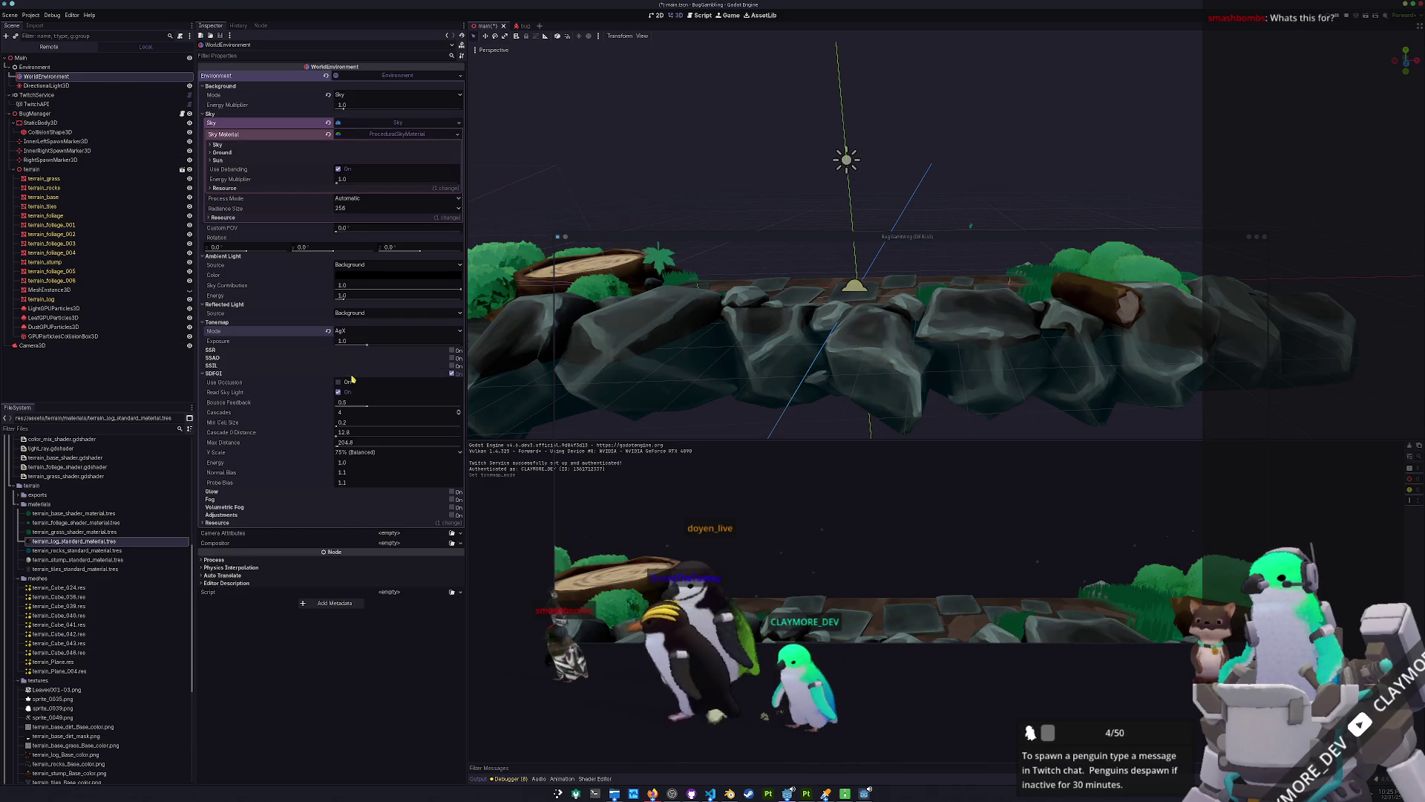
pyautogui.click(348, 331)
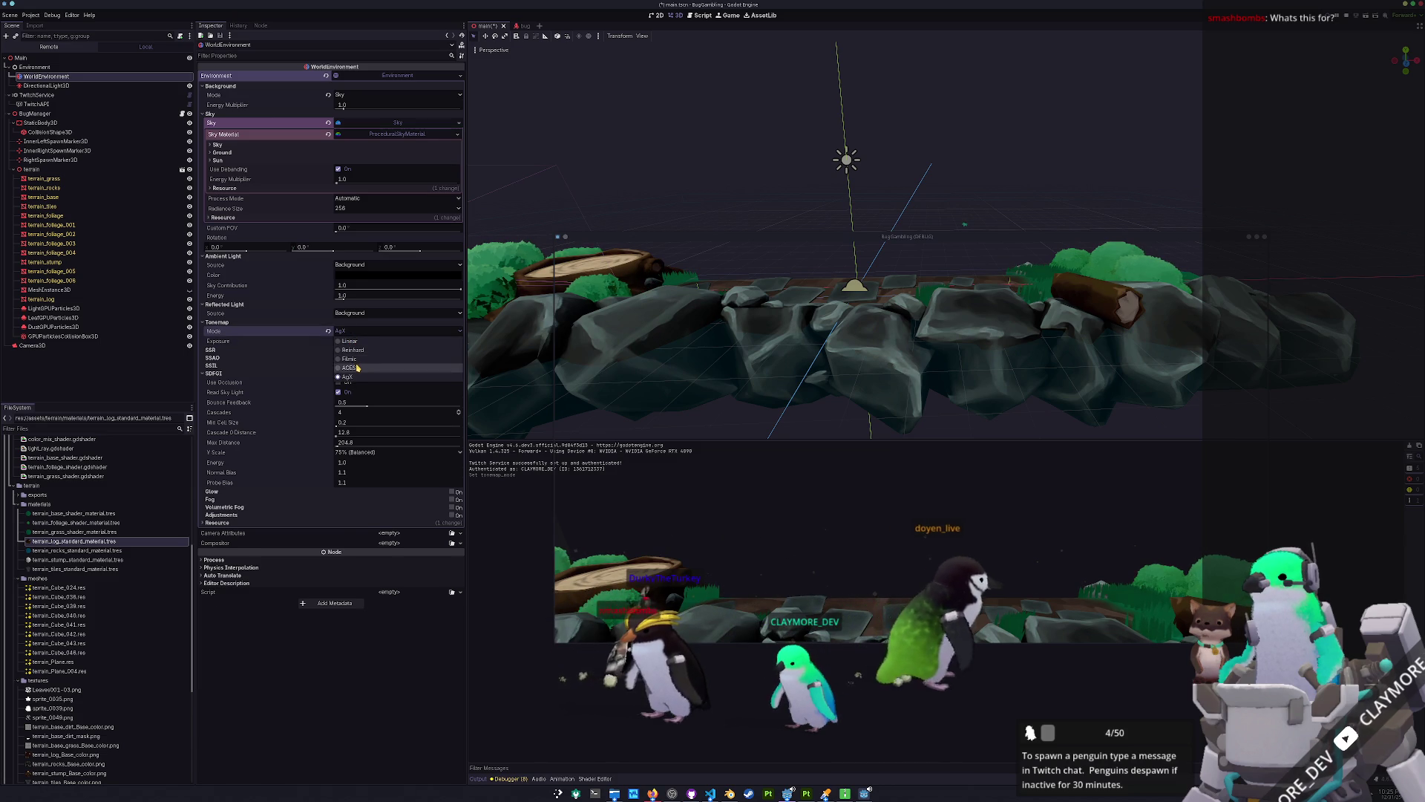
pyautogui.click(357, 367)
pyautogui.click(346, 331)
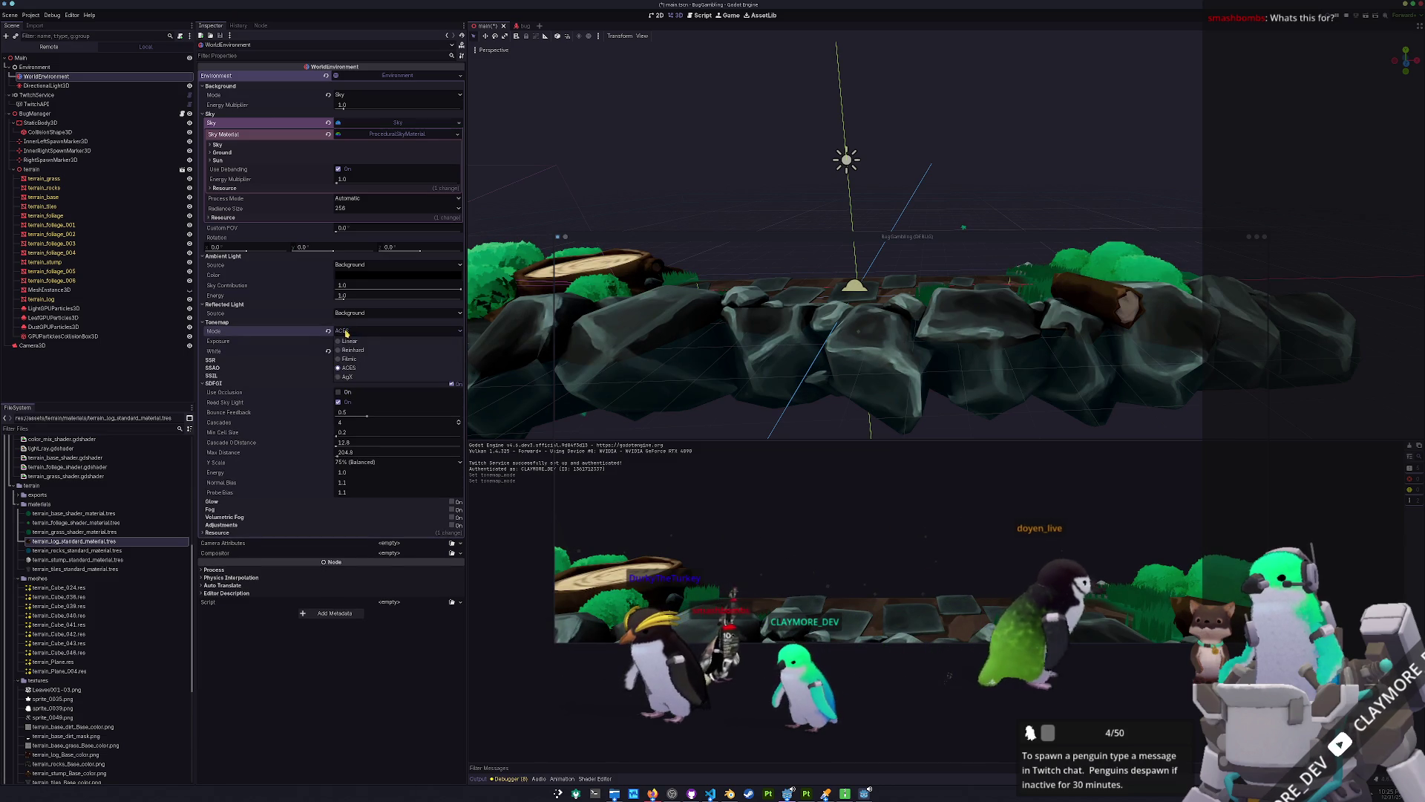
pyautogui.click(346, 378)
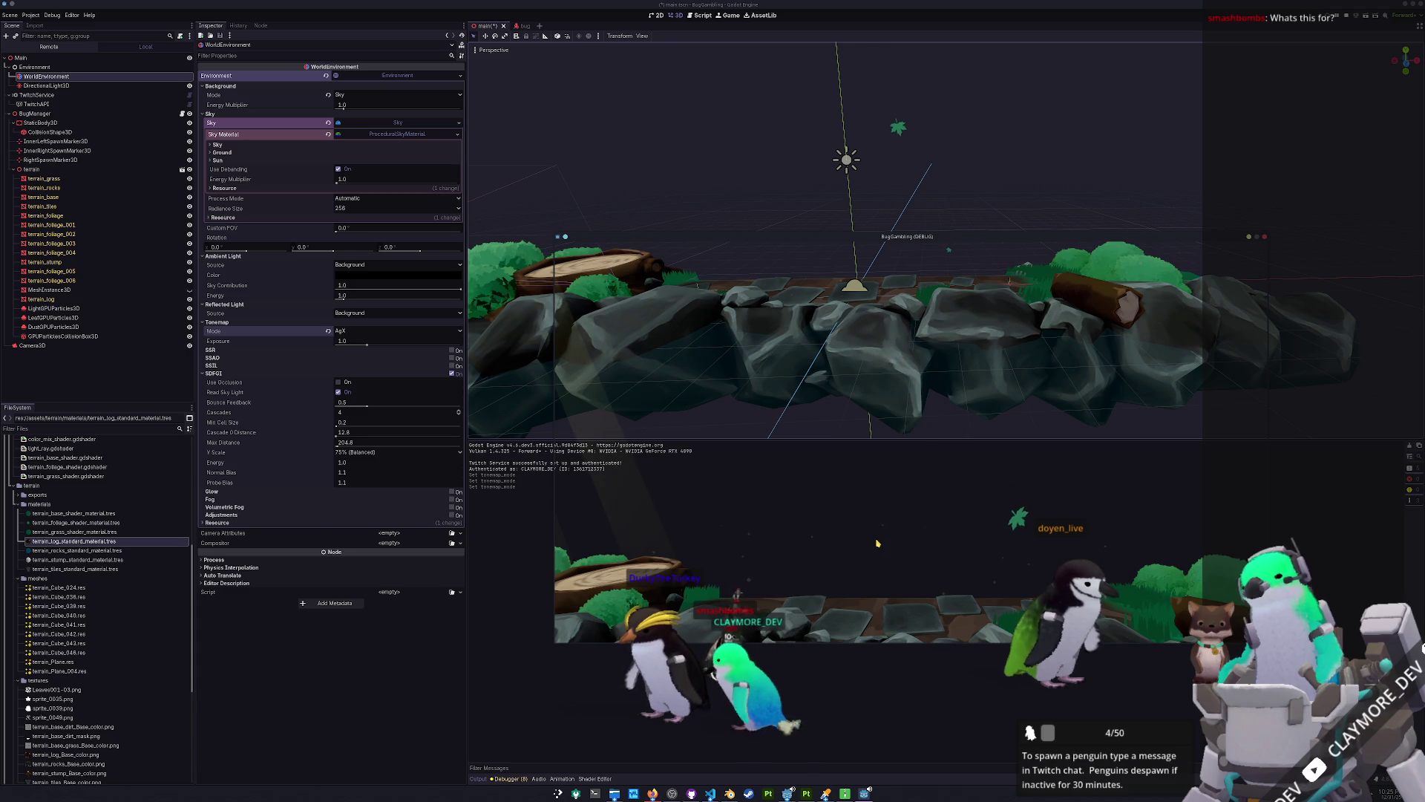
# Turn SDFGI global illumination off after toggling it to compare lighting.
pyautogui.click(451, 375)
pyautogui.click(451, 376)
pyautogui.click(453, 376)
pyautogui.click(453, 376)
pyautogui.click(453, 375)
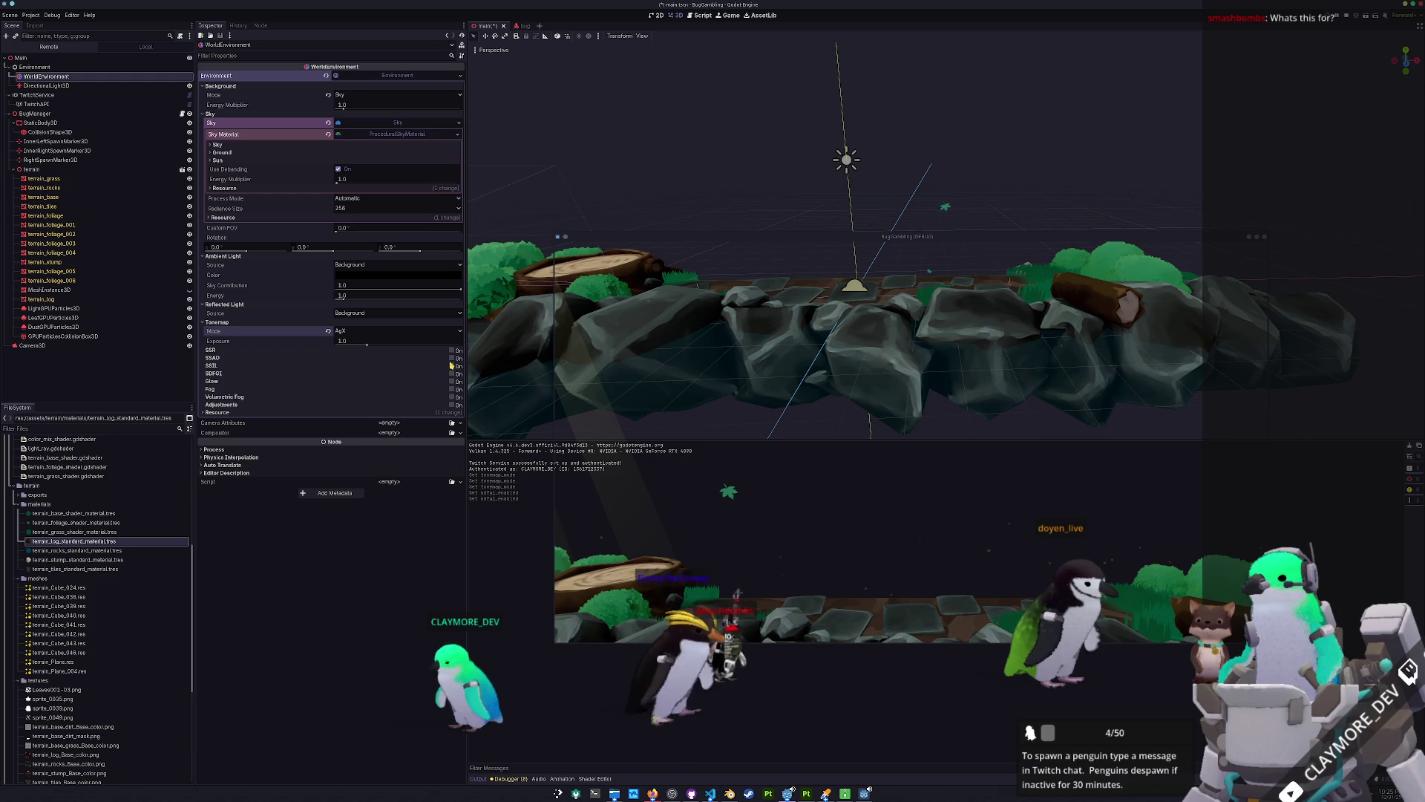
# Test SSIL with a radius of about 7.23, disable it again, and enable volumetric fog.
pyautogui.click(452, 366)
pyautogui.click(452, 366)
pyautogui.click(452, 366)
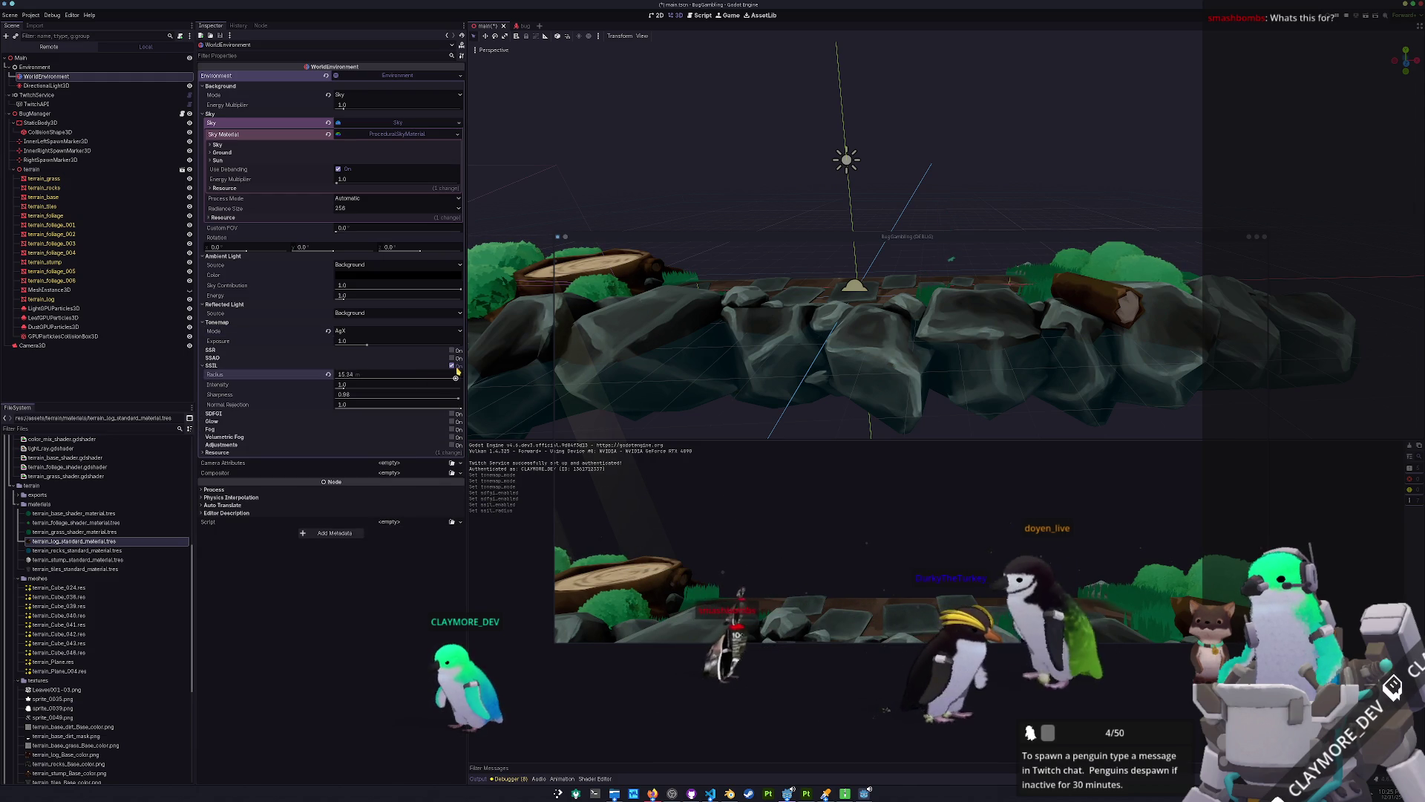
pyautogui.moveTo(451, 378)
pyautogui.mouseDown()
pyautogui.moveTo(392, 378)
pyautogui.moveTo(451, 386)
pyautogui.mouseUp()
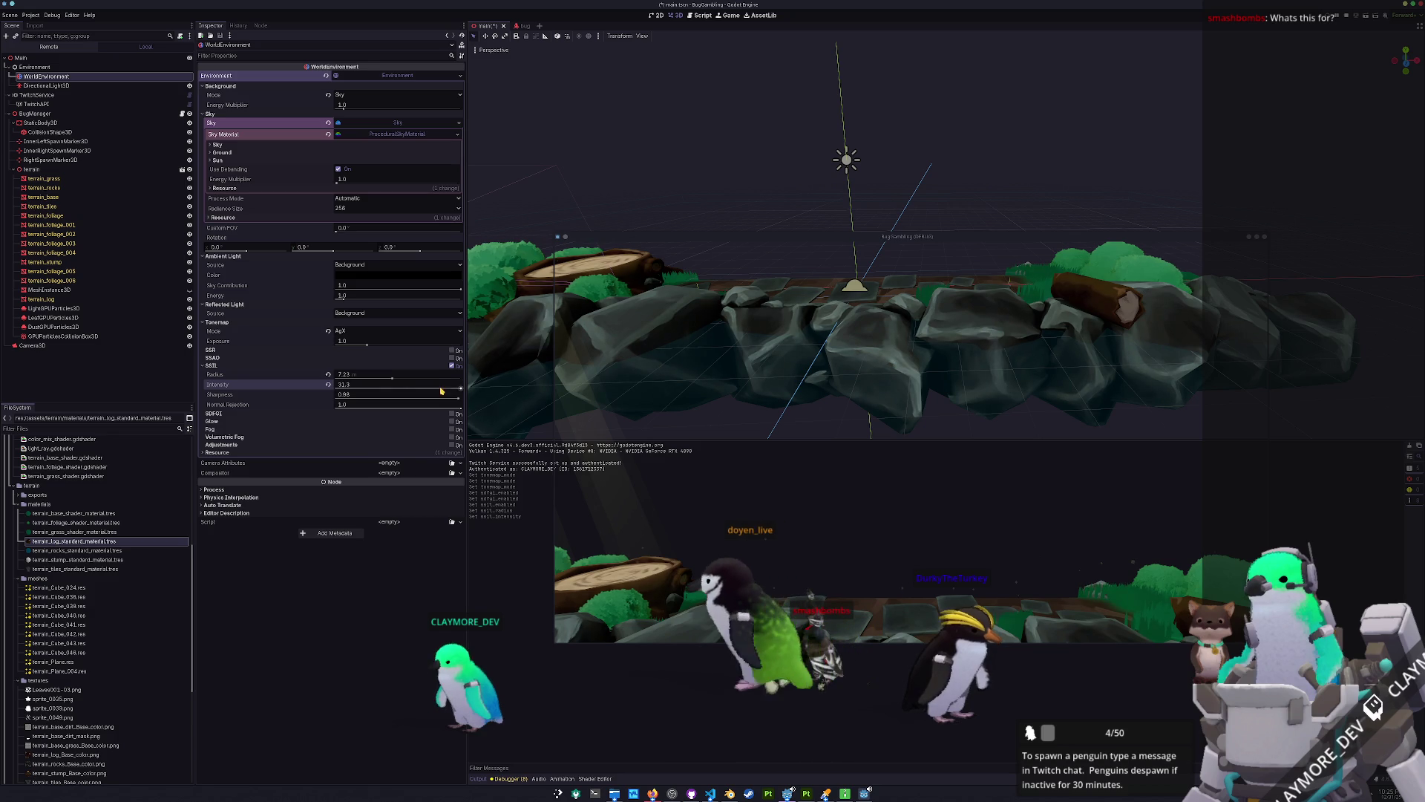
pyautogui.click(328, 385)
pyautogui.click(329, 374)
pyautogui.click(452, 365)
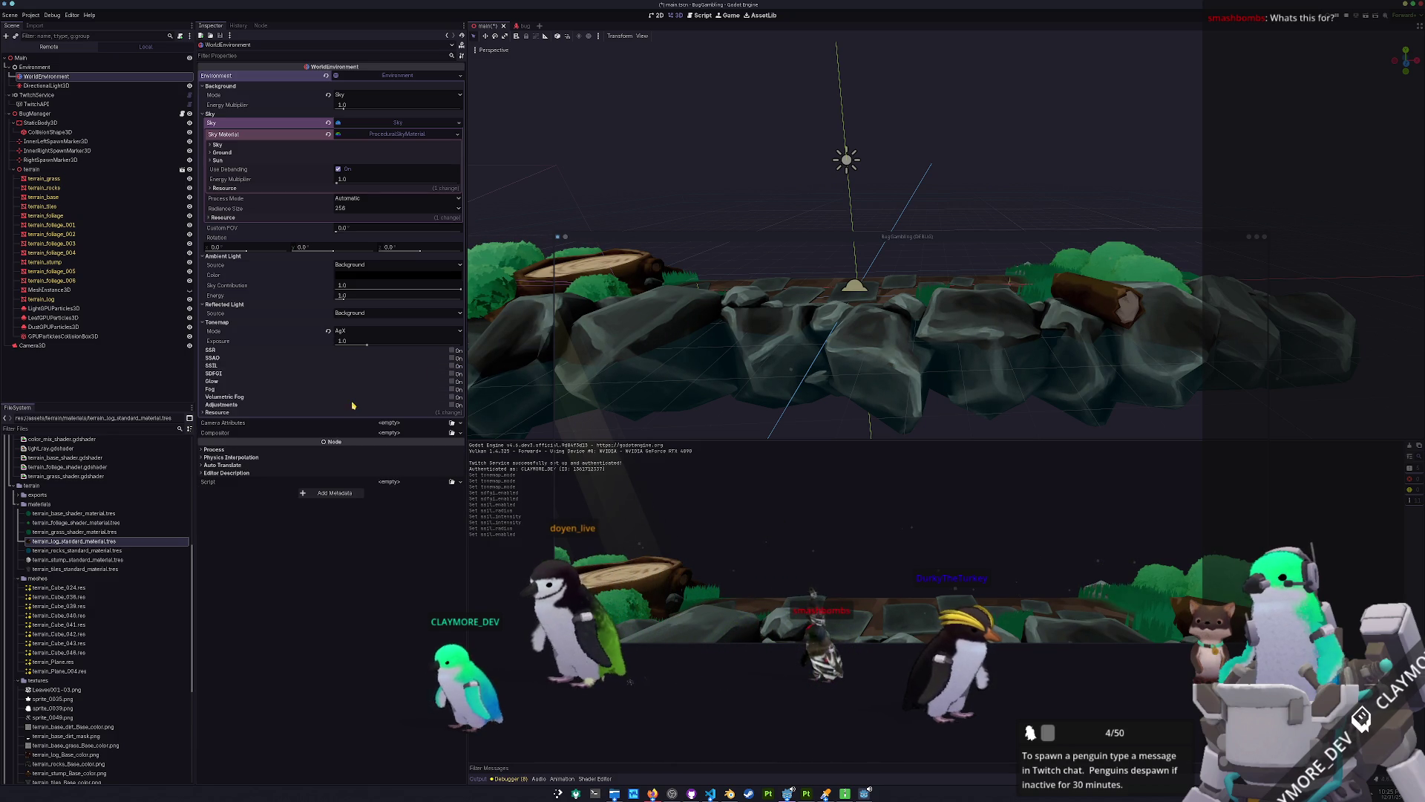
pyautogui.click(452, 397)
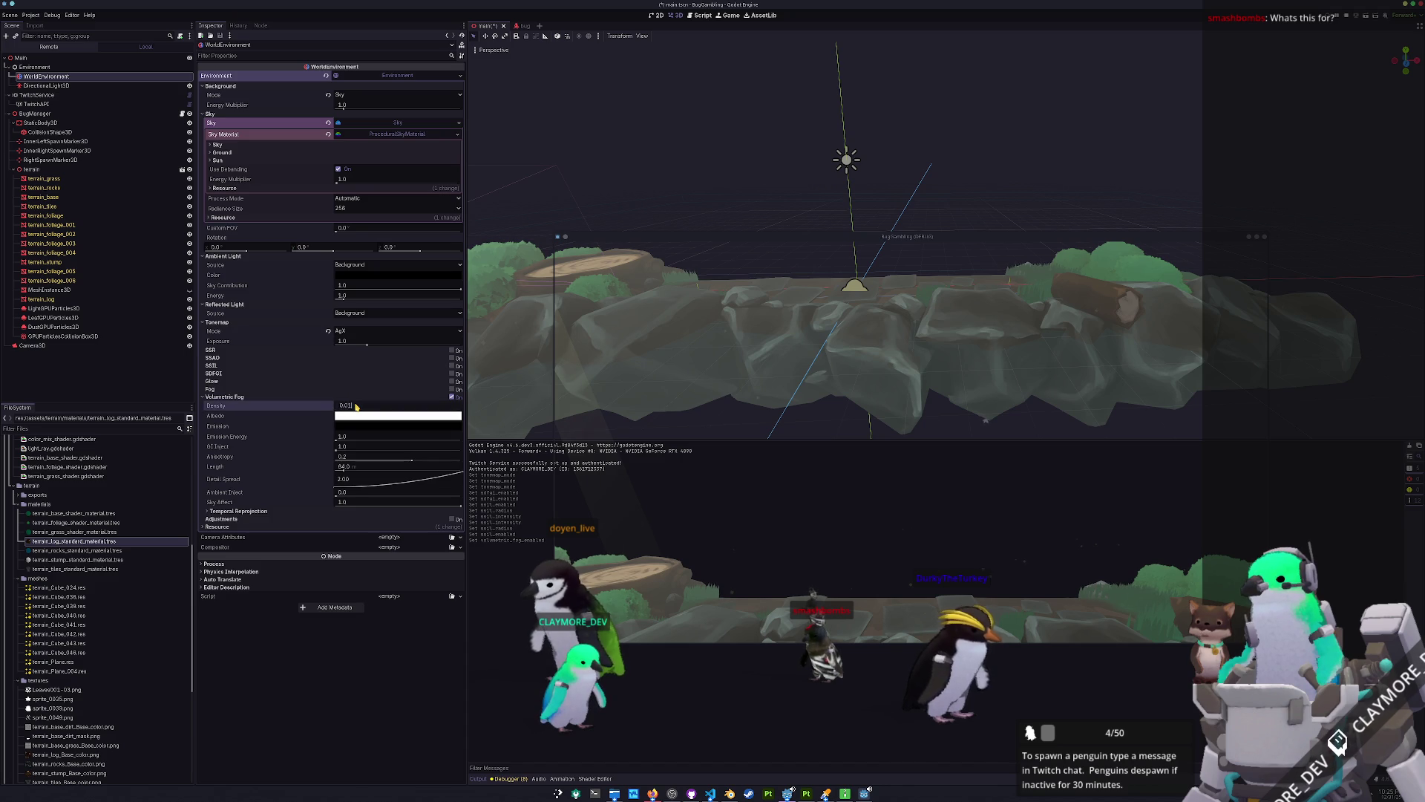
# Commit fog density 0.01, then disable volumetric fog and enable glow.
pyautogui.press('Return')
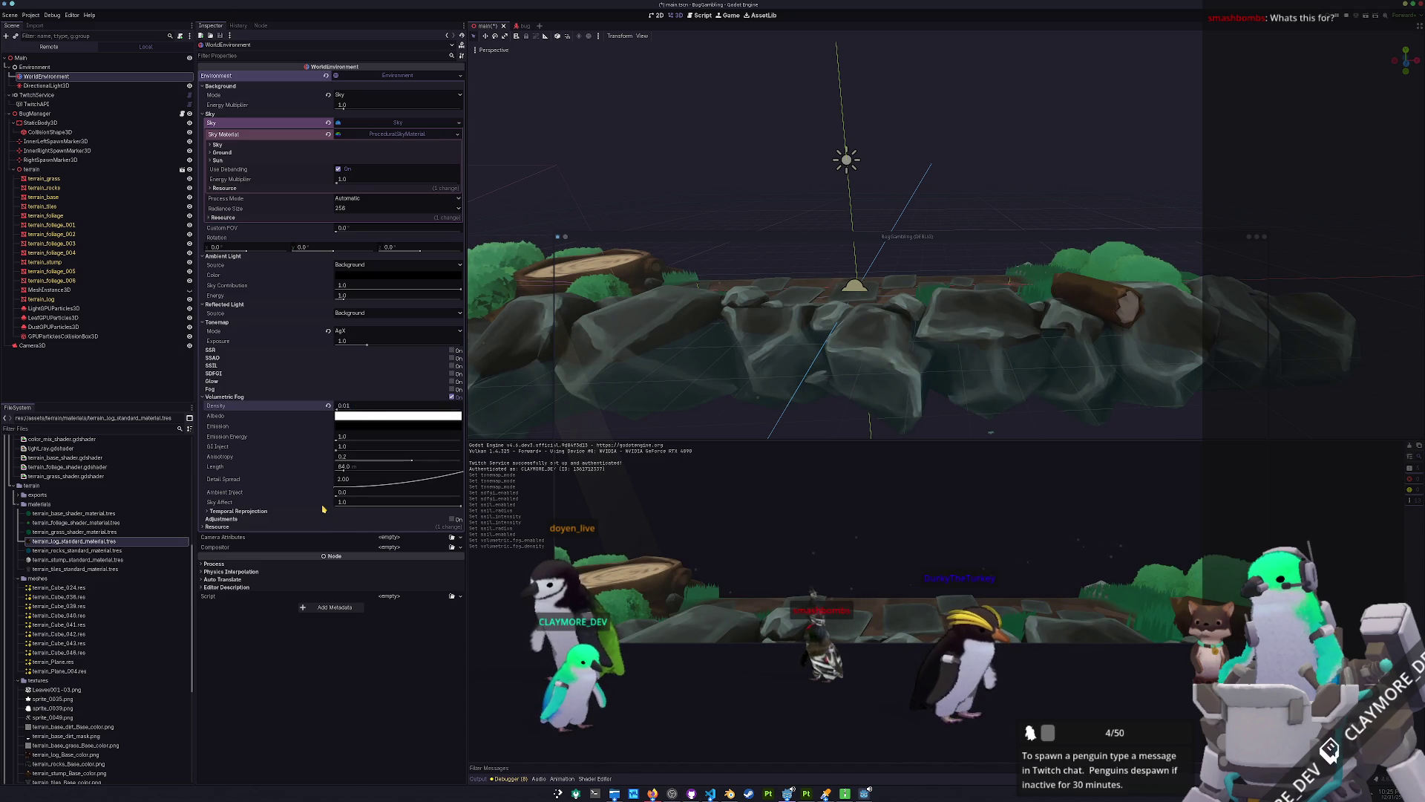
pyautogui.click(452, 397)
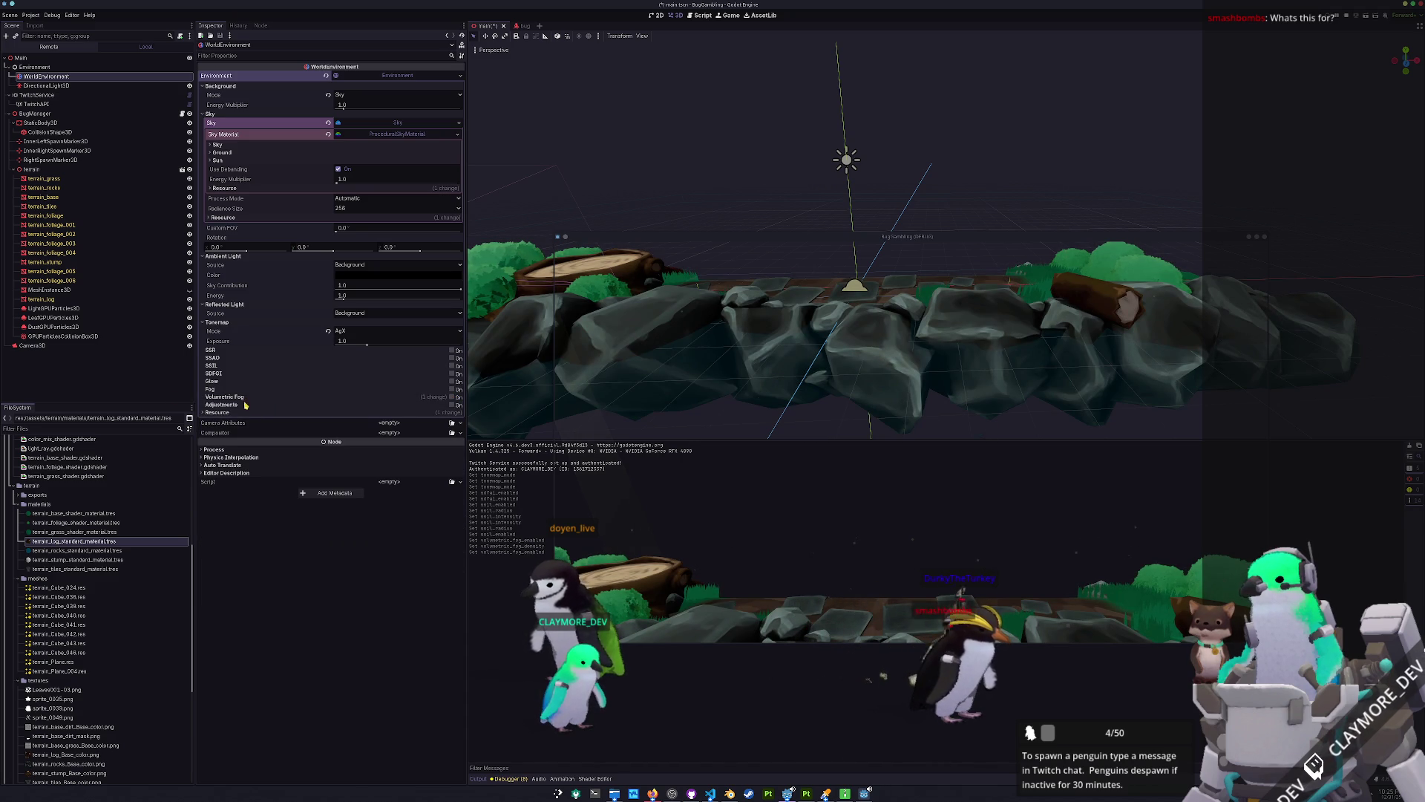
pyautogui.click(452, 381)
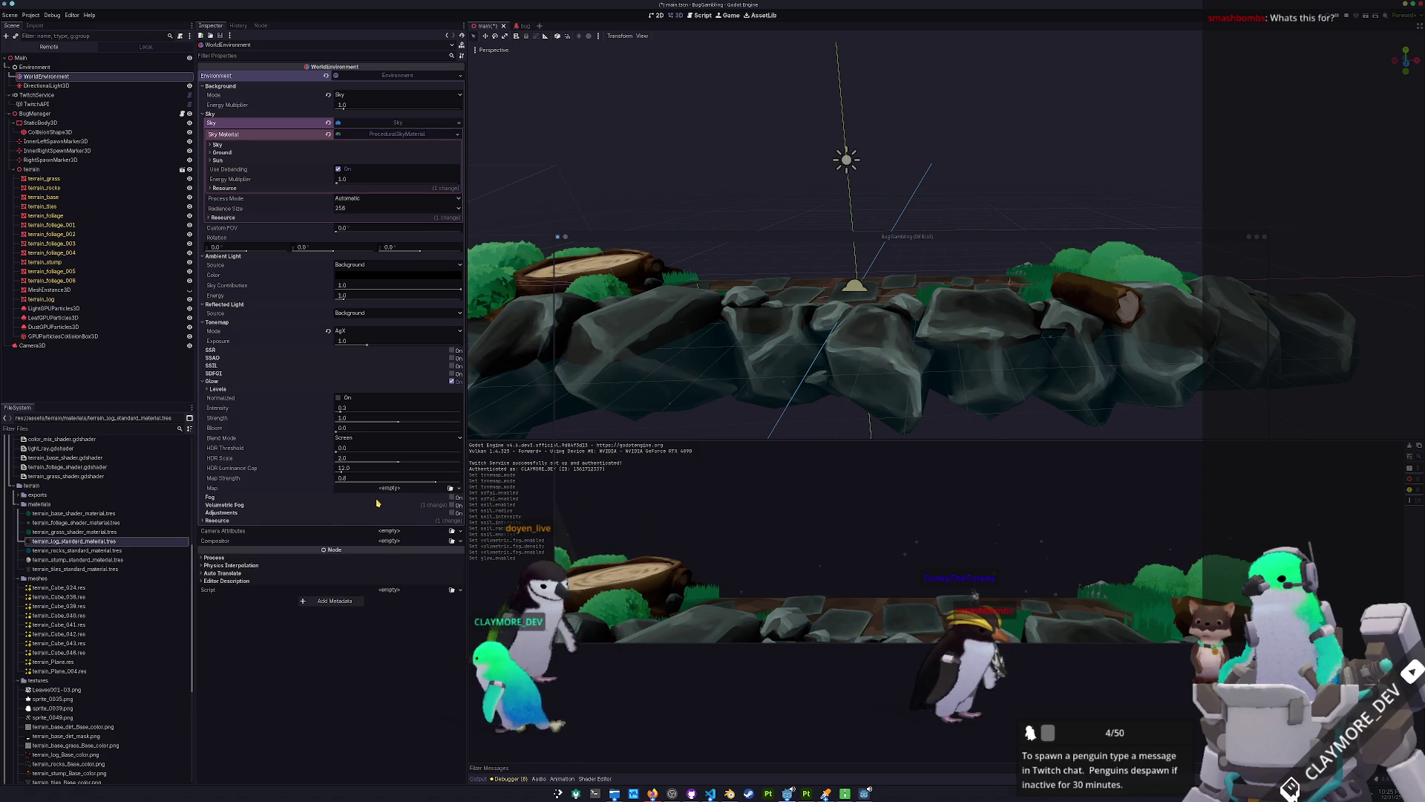
# Collapse the Glow, Tonemap, reflected light, ambient light and Sky sections.
pyautogui.click(438, 381)
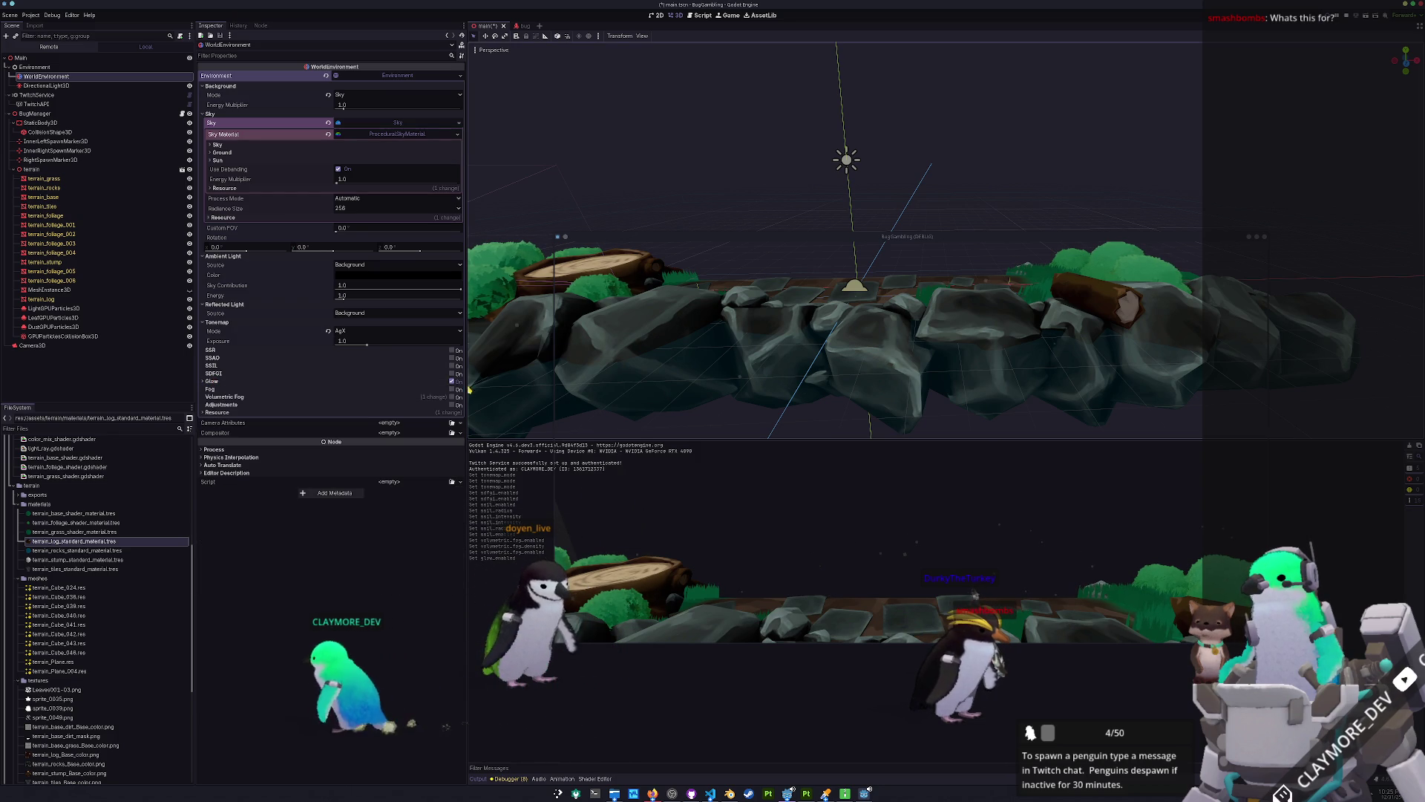
pyautogui.click(248, 323)
pyautogui.click(246, 305)
pyautogui.click(244, 257)
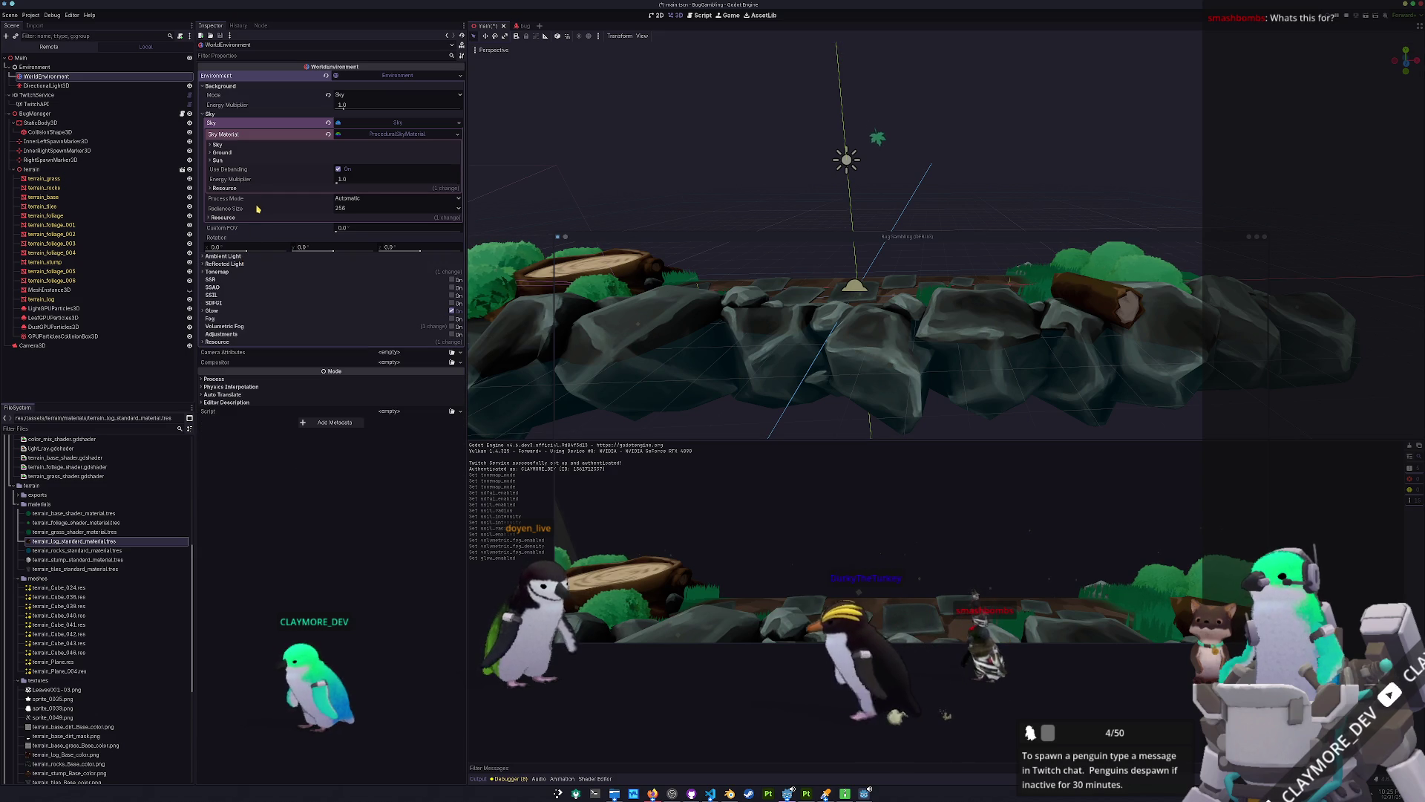
pyautogui.click(364, 123)
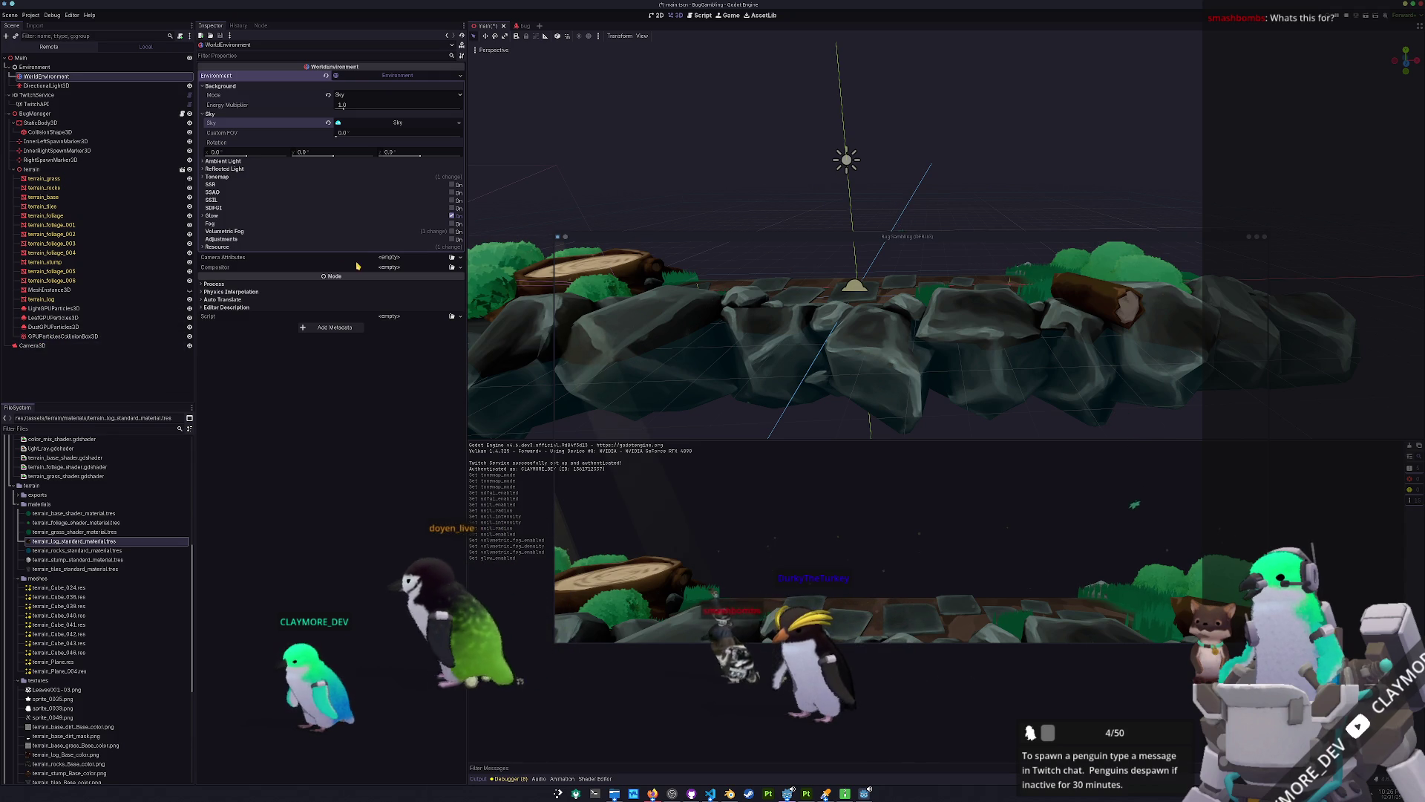
# Move the CameraAttributesPractical from Camera3D onto WorldEnvironment and clear the camera's Attributes.
pyautogui.click(34, 346)
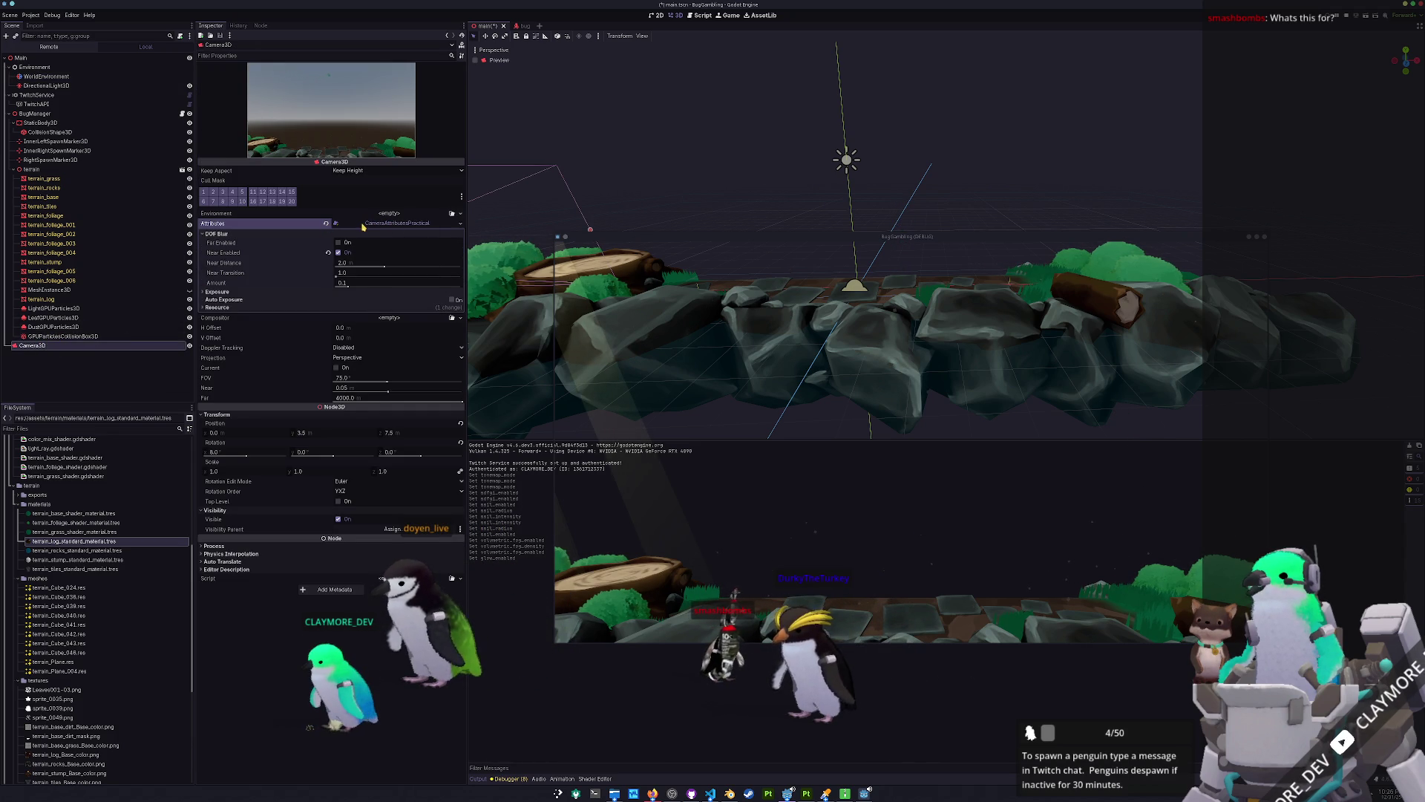
pyautogui.click(364, 224)
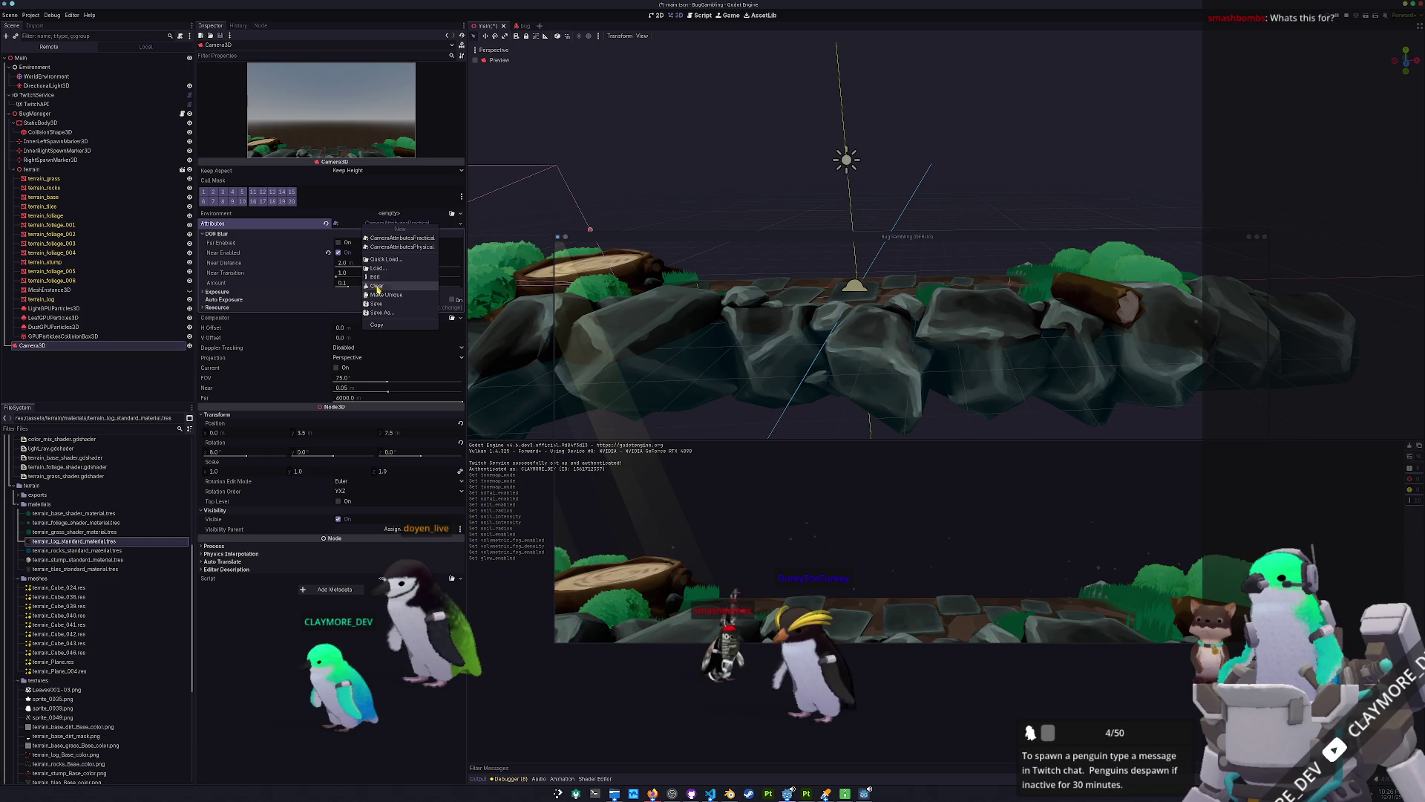
pyautogui.click(277, 236)
pyautogui.moveTo(218, 202)
pyautogui.mouseDown()
pyautogui.moveTo(111, 71)
pyautogui.moveTo(63, 78)
pyautogui.mouseUp()
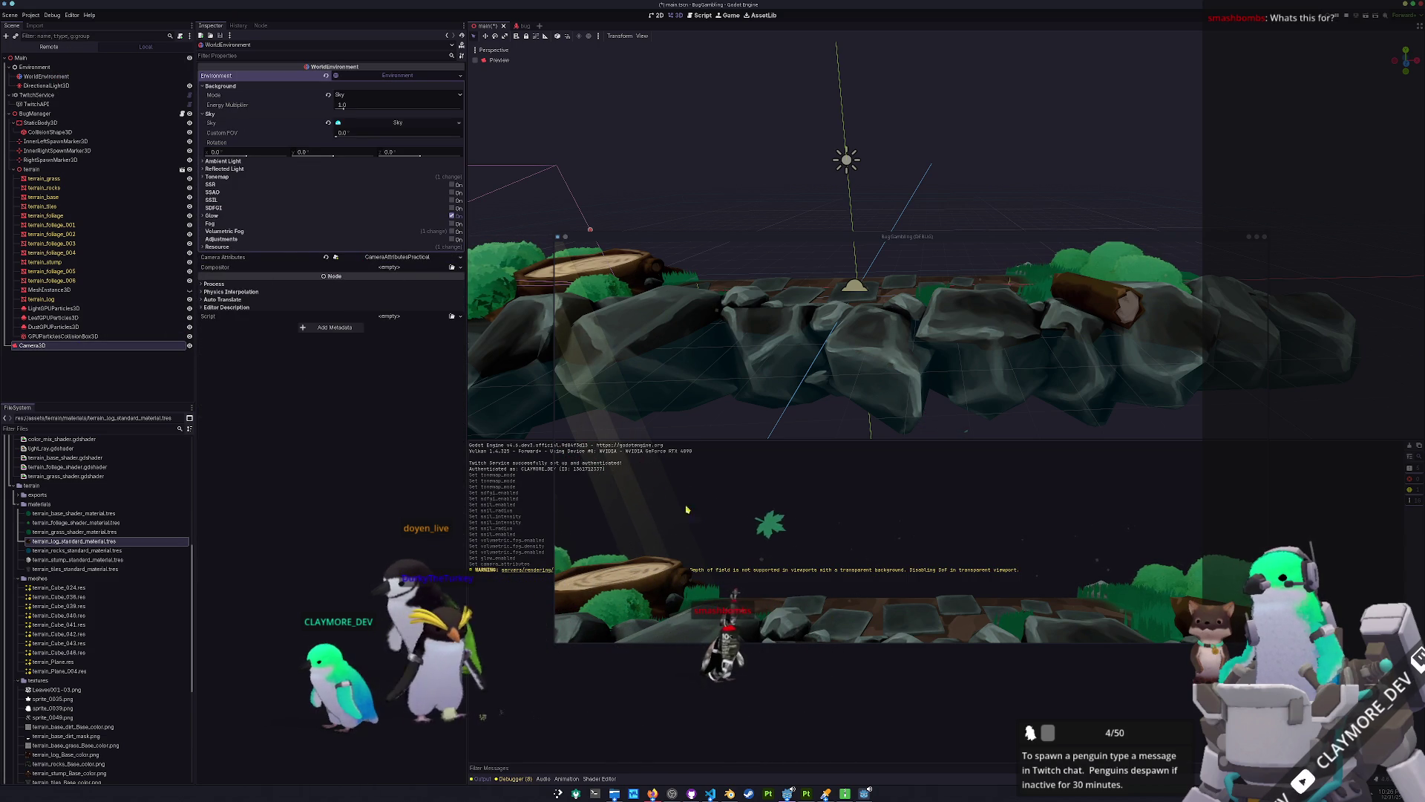
pyautogui.click(34, 346)
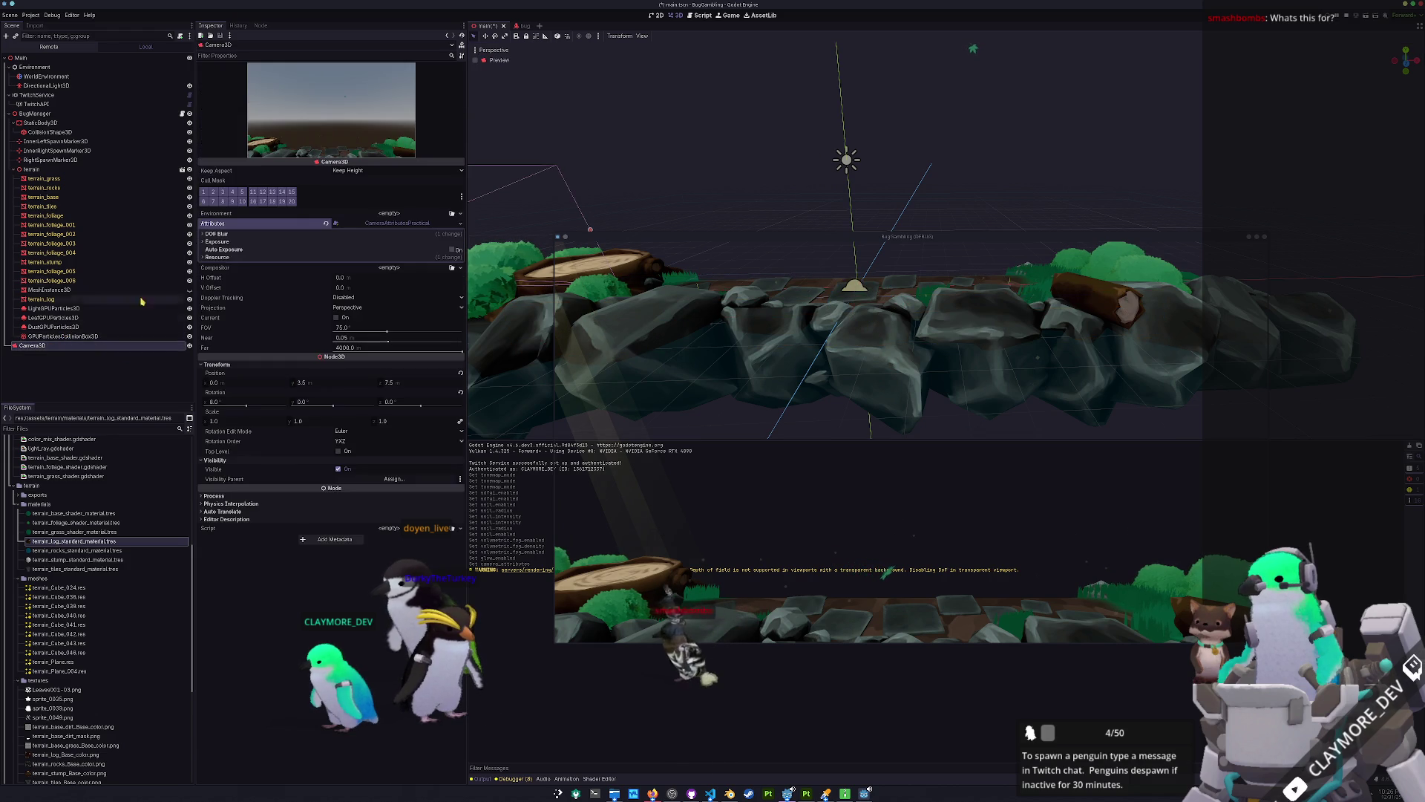
pyautogui.click(325, 223)
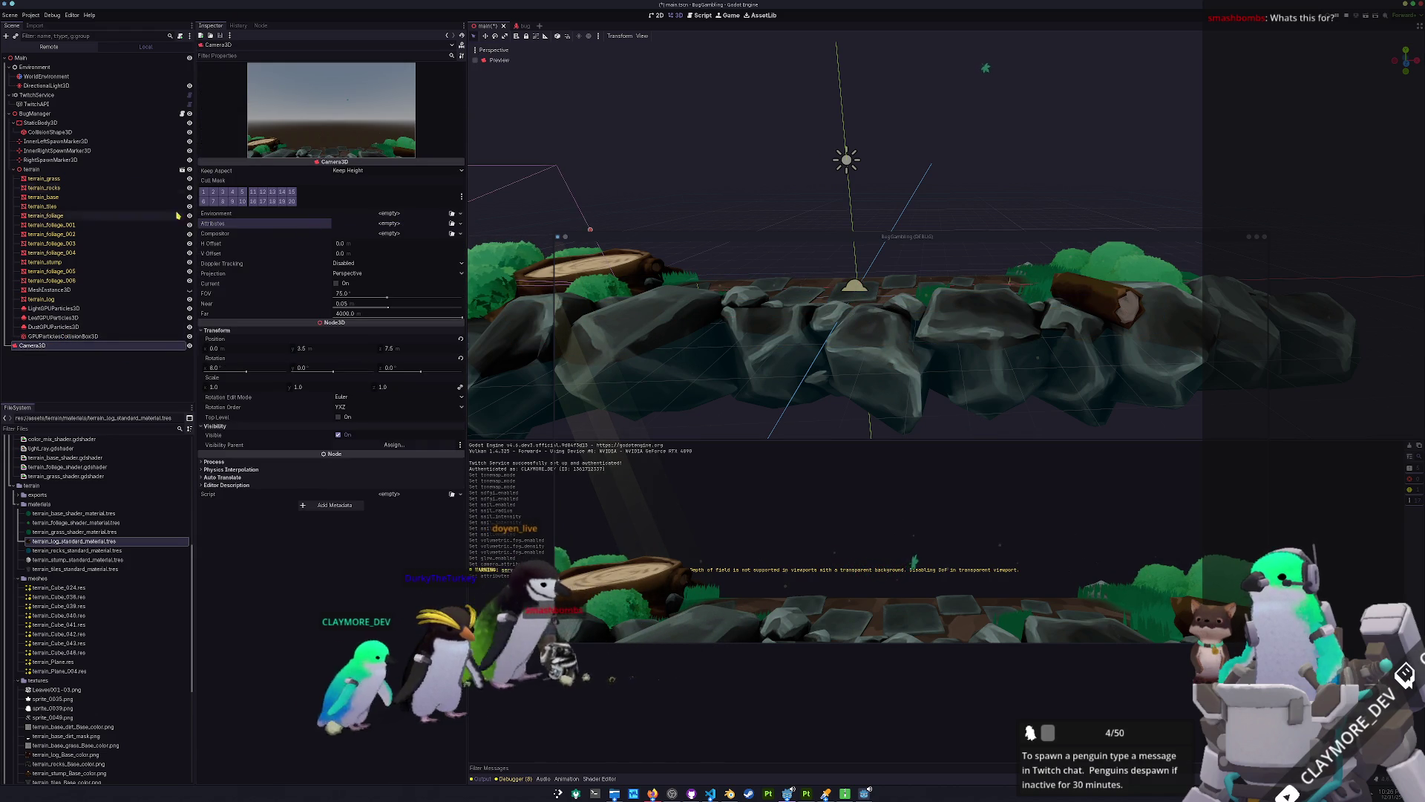
# On WorldEnvironment, turn off near DOF blur, toggle far blur, and try then reset exposure multiplier 1.535.
pyautogui.click(64, 87)
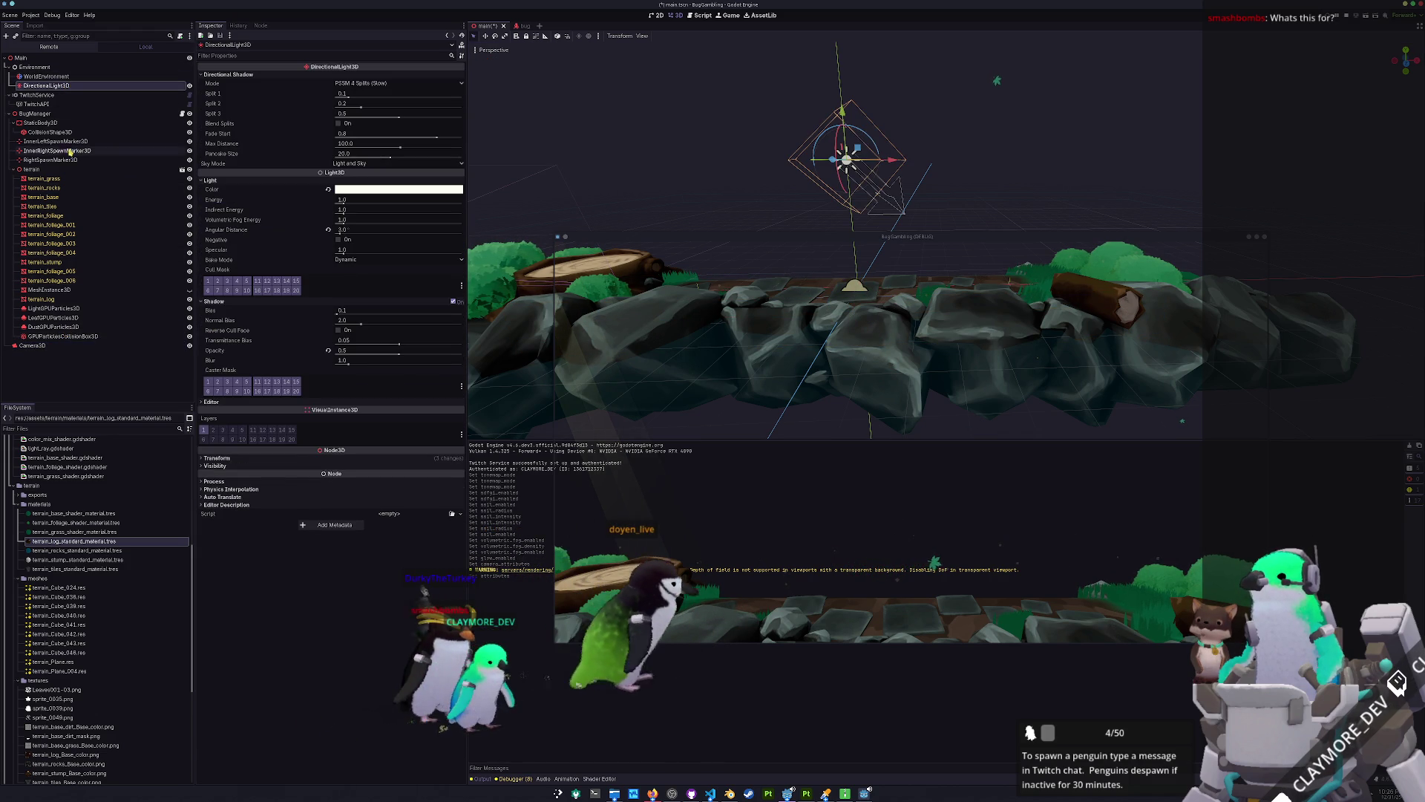
pyautogui.click(69, 79)
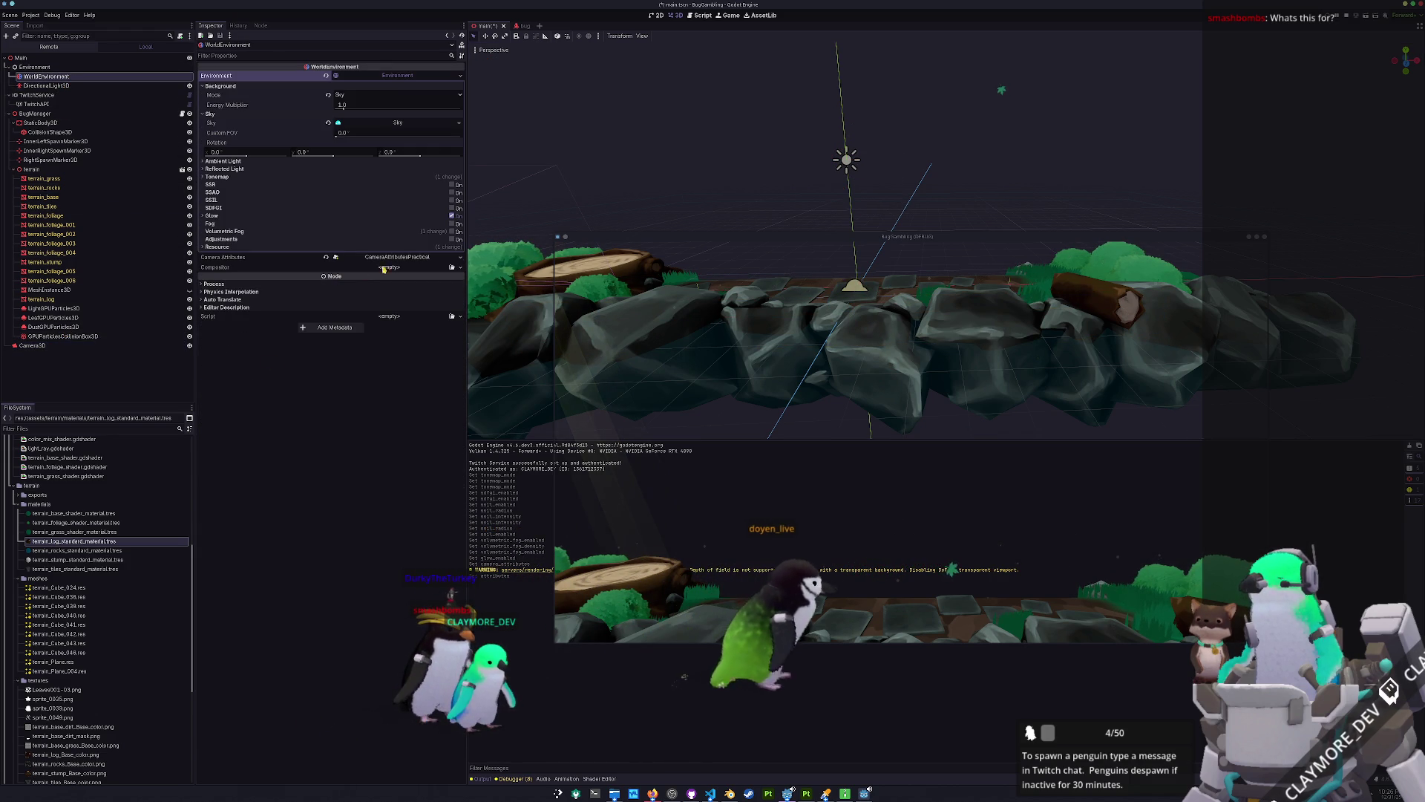
pyautogui.click(275, 268)
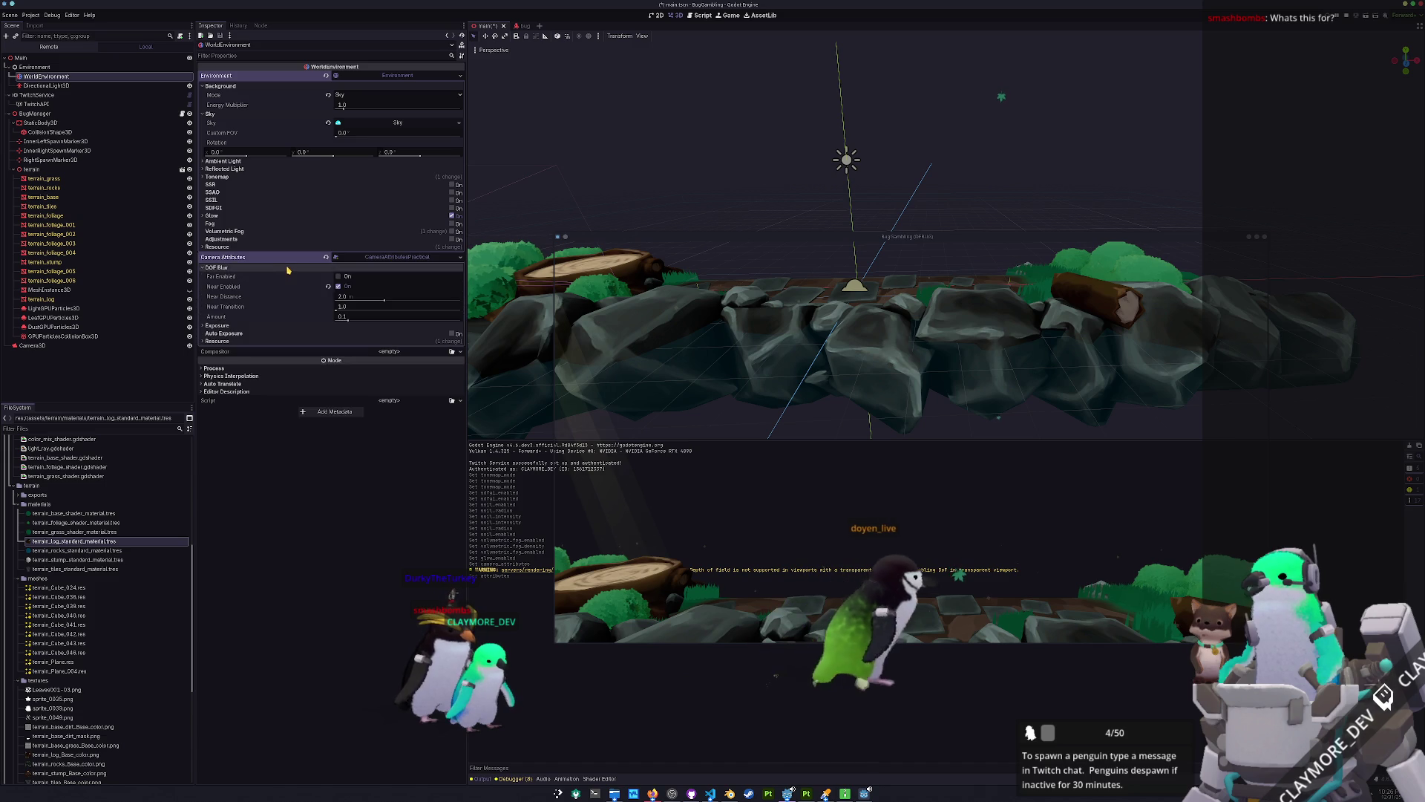
pyautogui.click(339, 287)
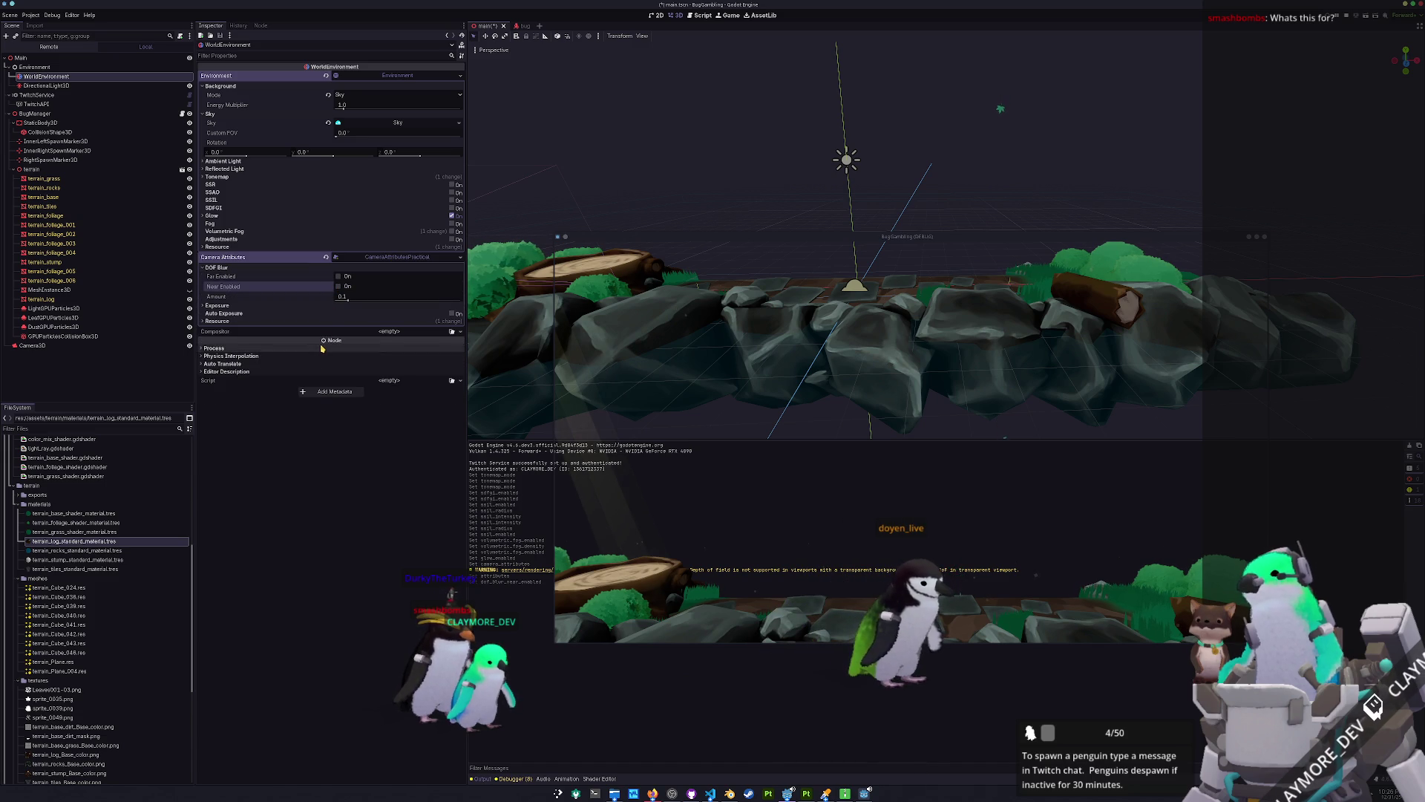
pyautogui.click(297, 307)
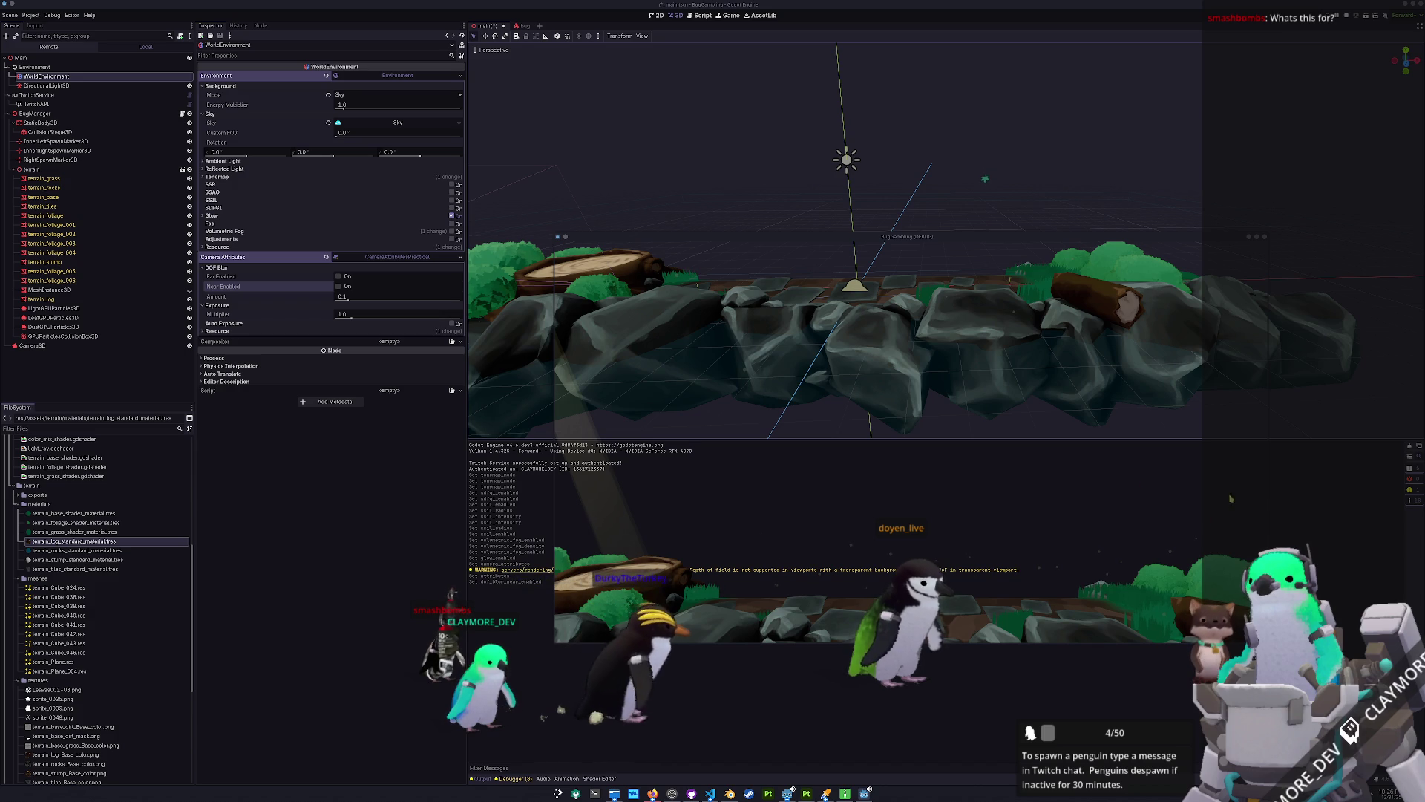
pyautogui.click(339, 277)
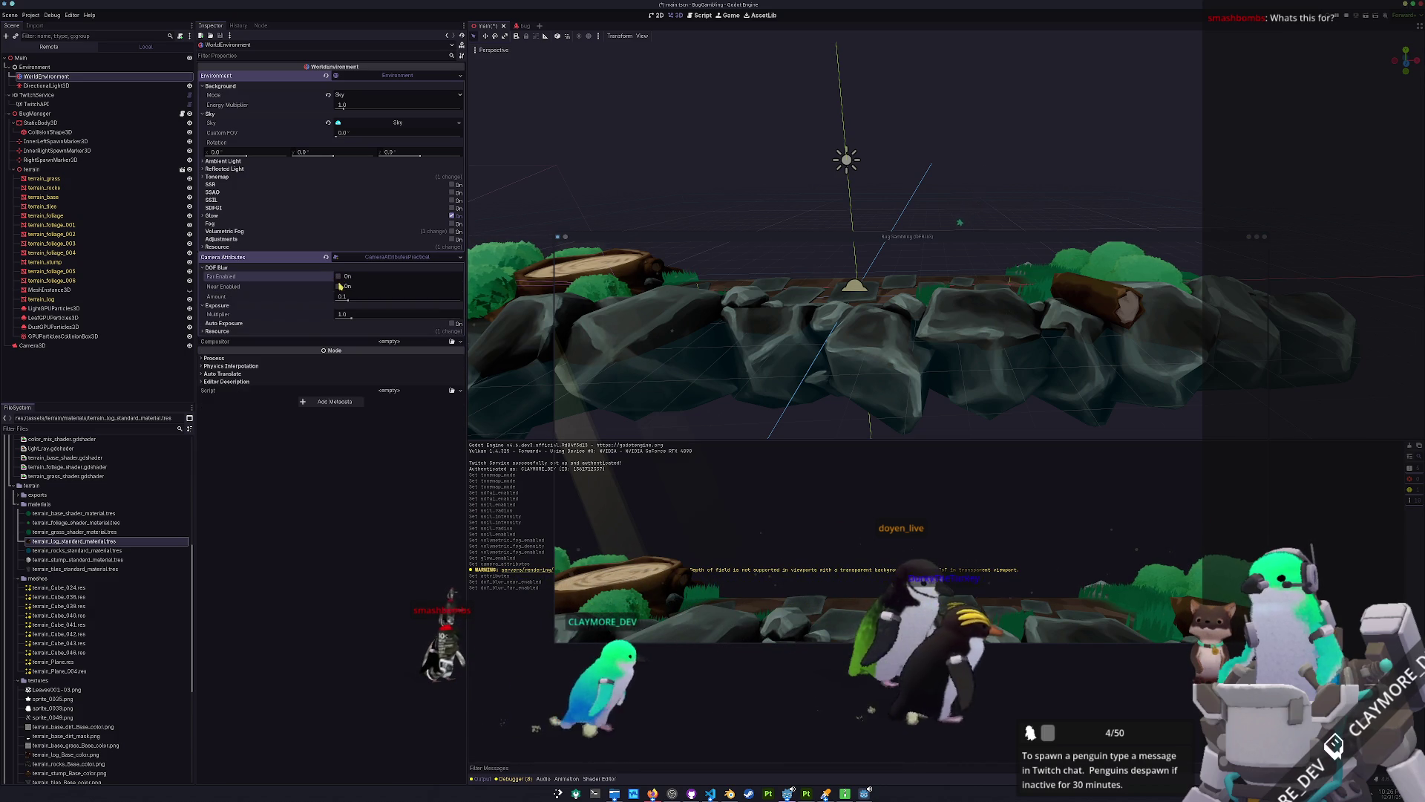
pyautogui.moveTo(350, 316)
pyautogui.mouseDown()
pyautogui.moveTo(371, 317)
pyautogui.moveTo(360, 320)
pyautogui.mouseUp()
pyautogui.click(328, 314)
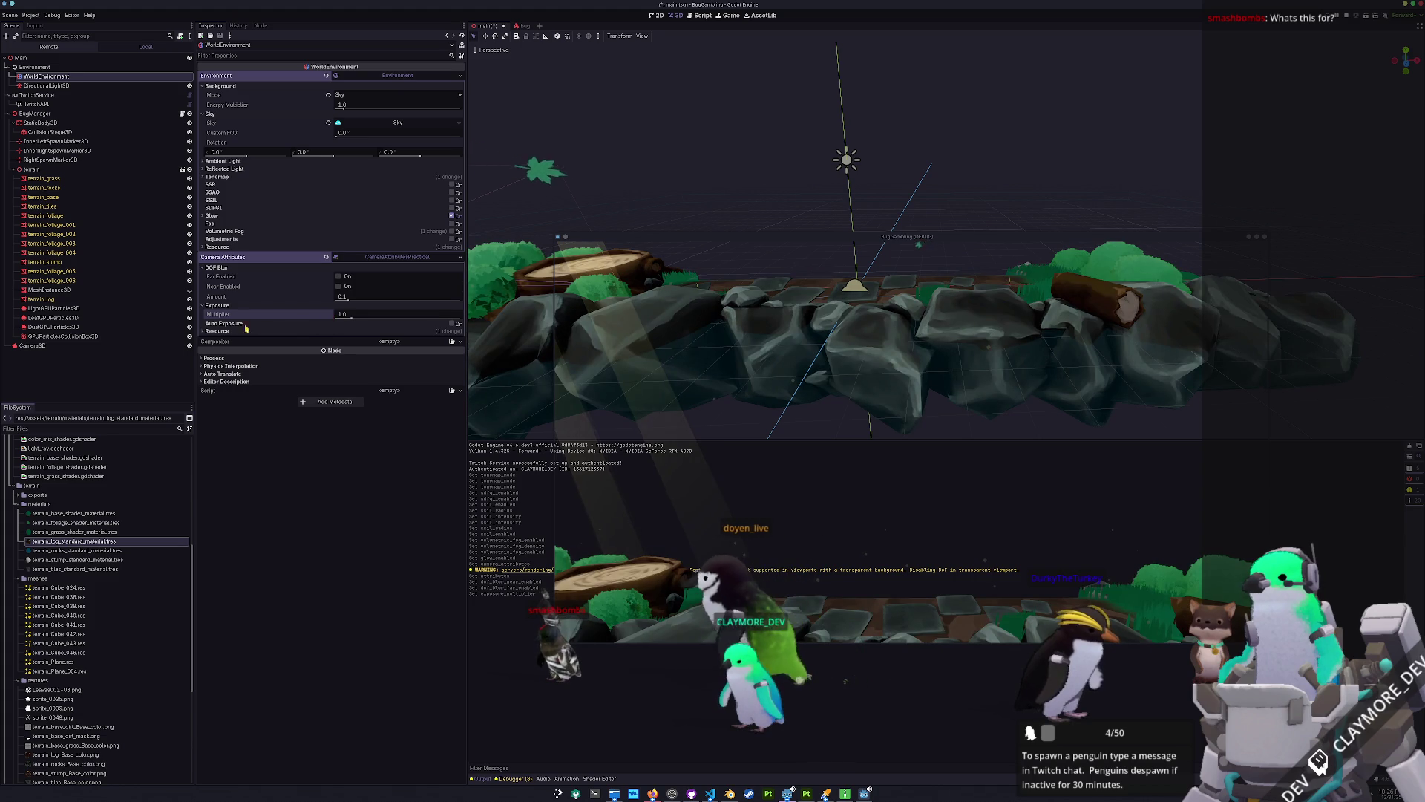
# Enable auto exposure with scale 0.1 then about 0.4, then clear the camera attributes.
pyautogui.click(225, 325)
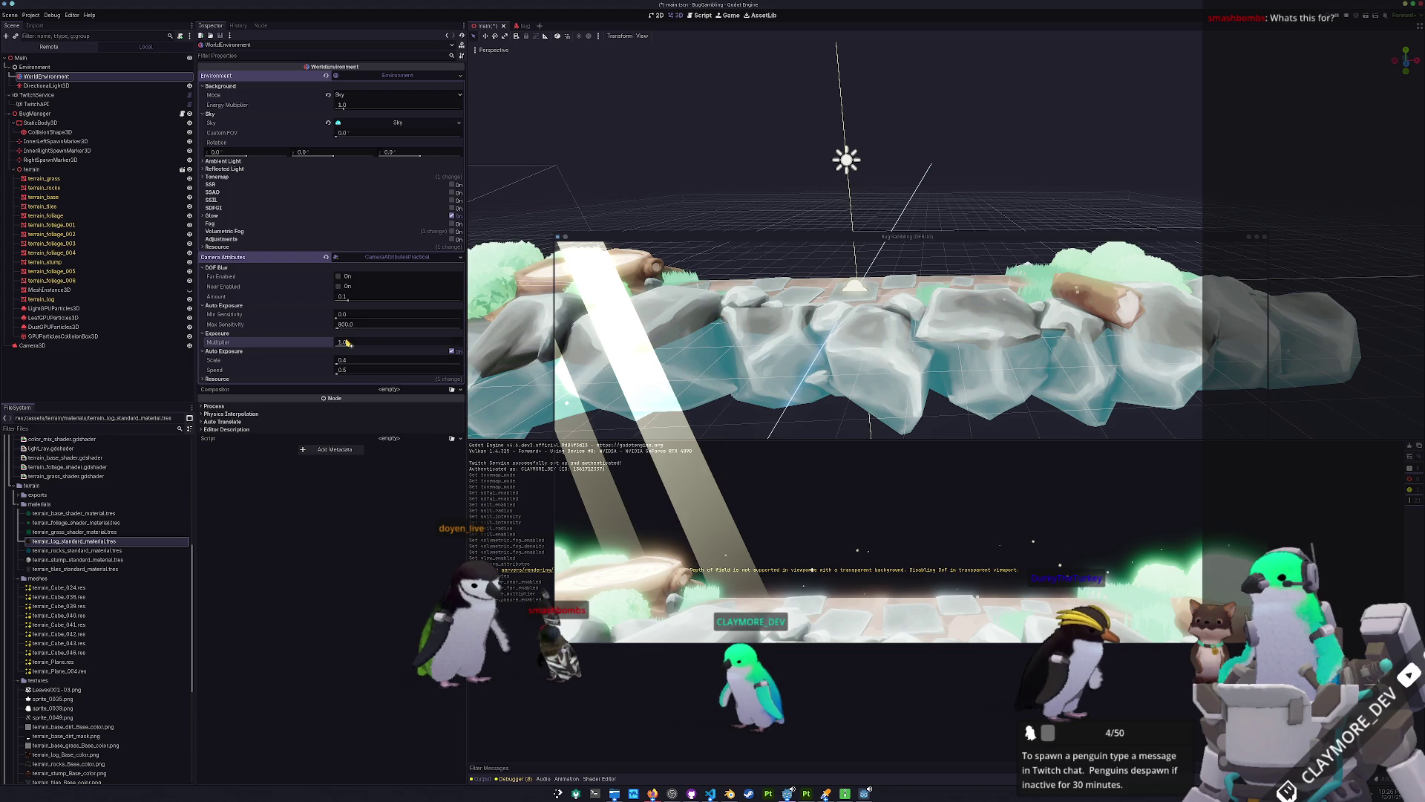
pyautogui.press('Return')
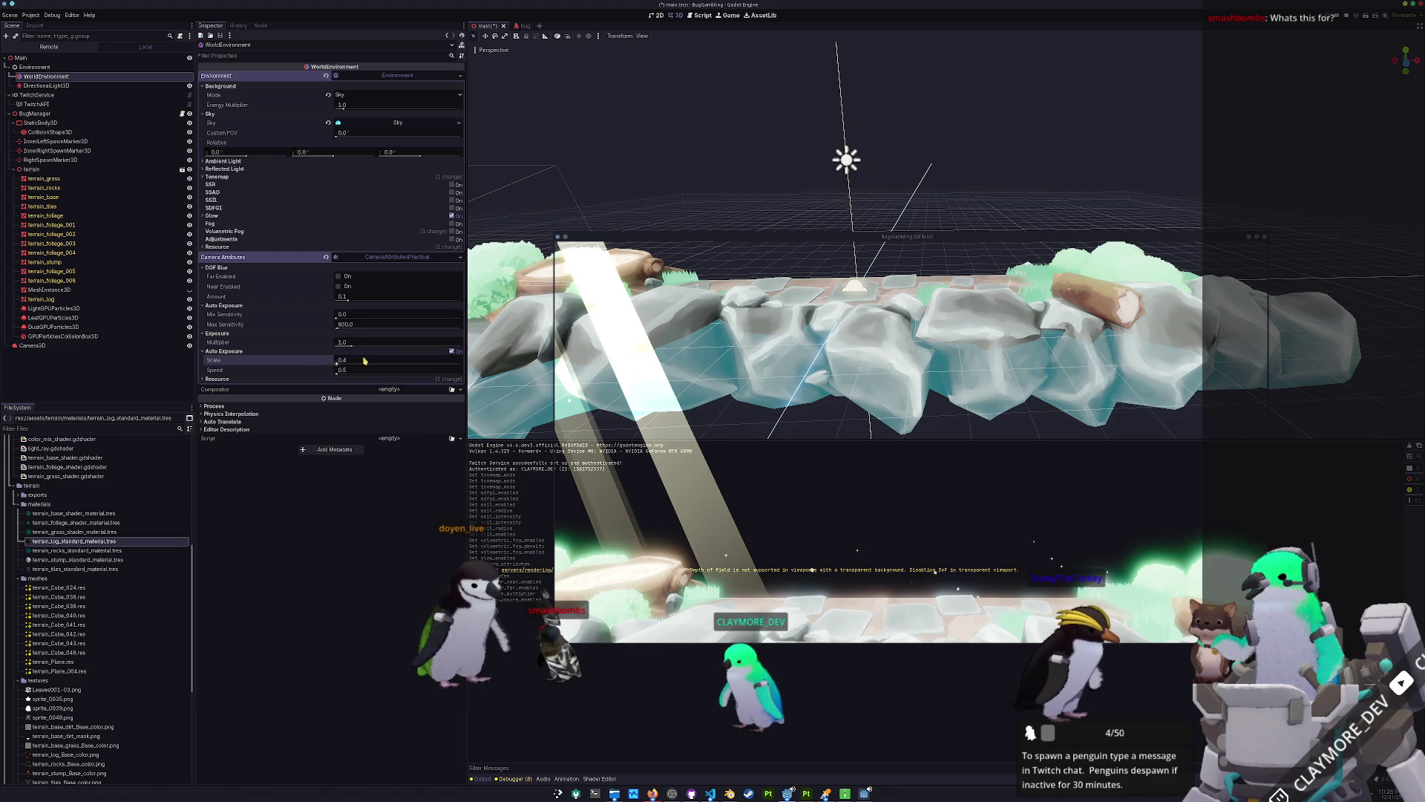
pyautogui.write('1')
pyautogui.press('Return')
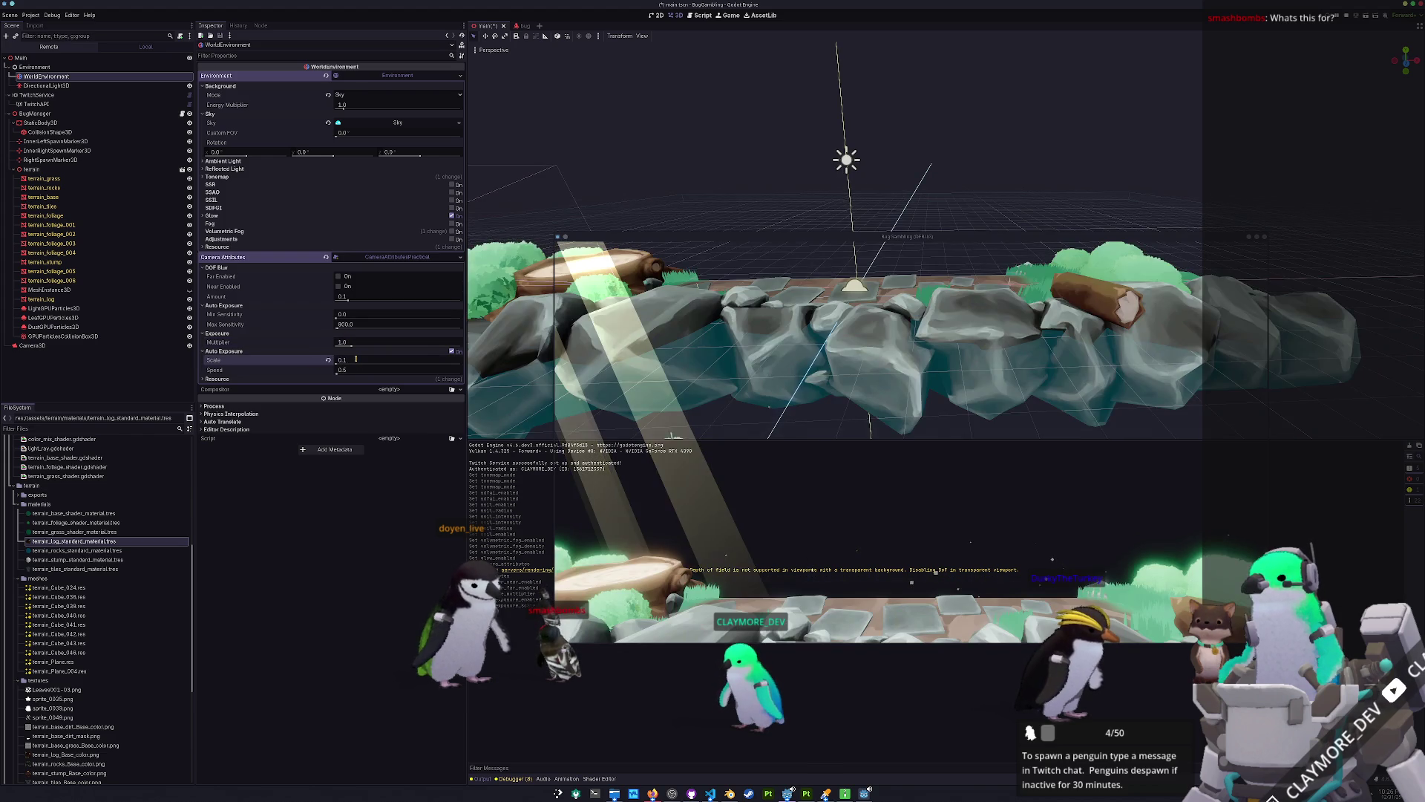
pyautogui.moveTo(330, 368); pyautogui.dragTo(347, 366)
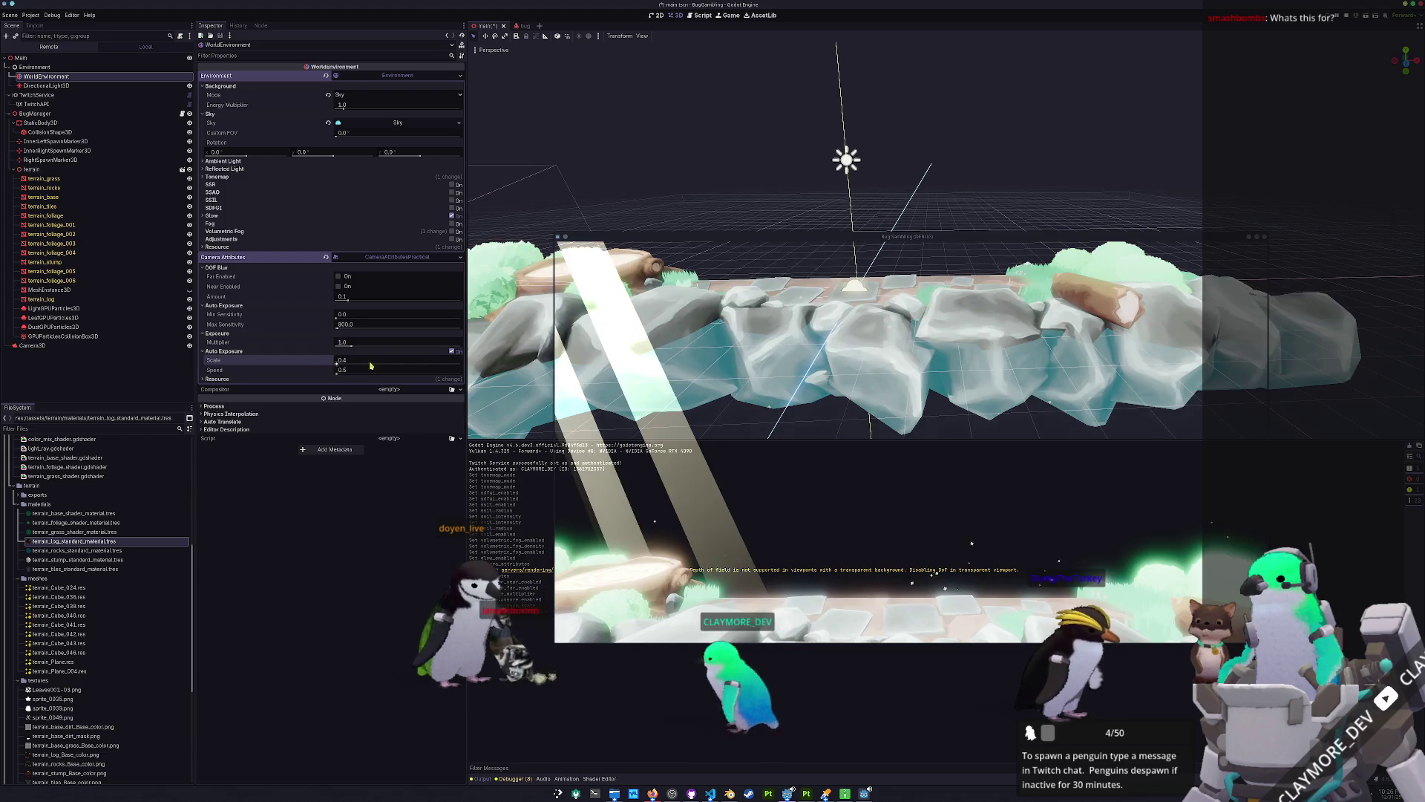
pyautogui.click(452, 352)
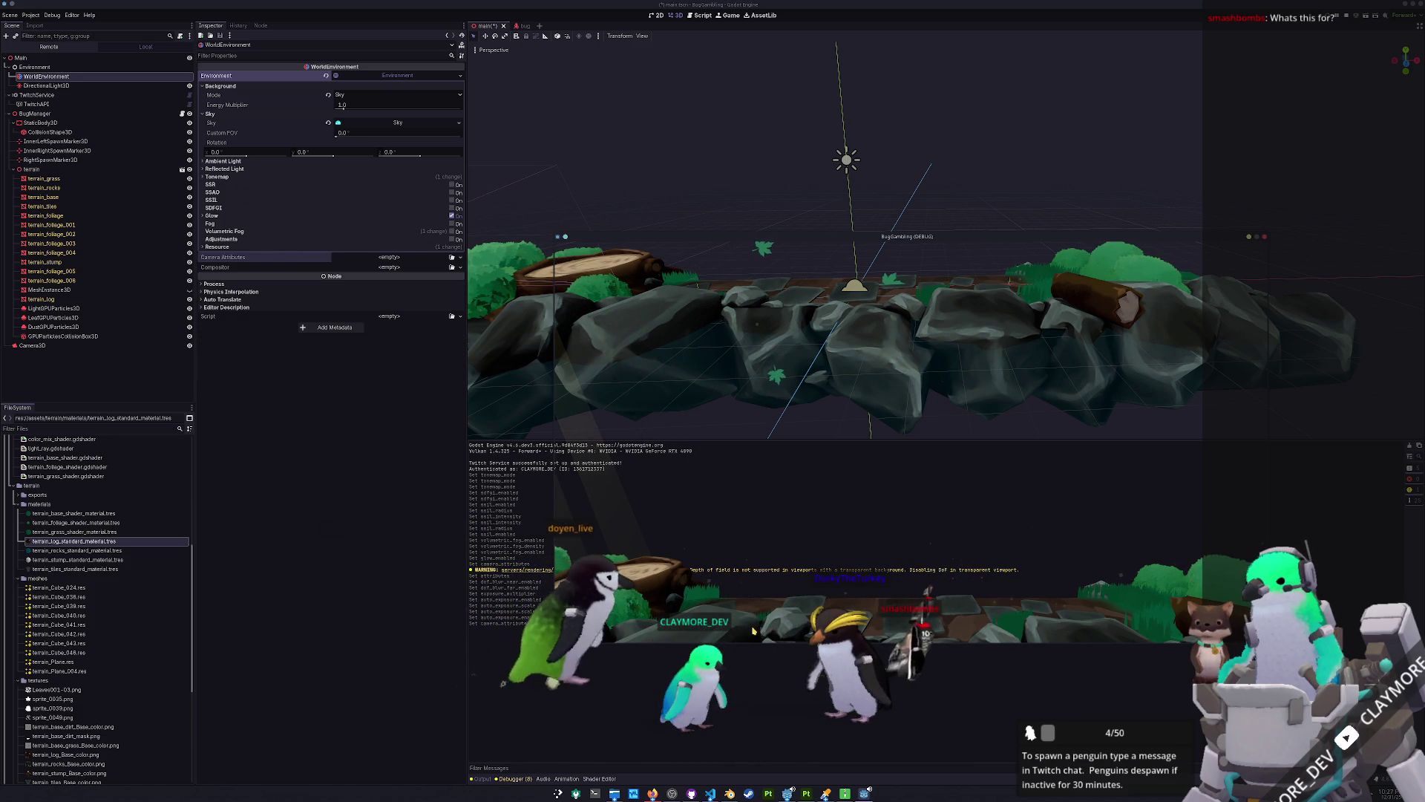
# Add a SpotLight3D as a child of the terrain node via the 'light' node search.
pyautogui.click(67, 169)
pyautogui.rightClick(66, 169)
pyautogui.click(104, 176)
pyautogui.write('ppoint')
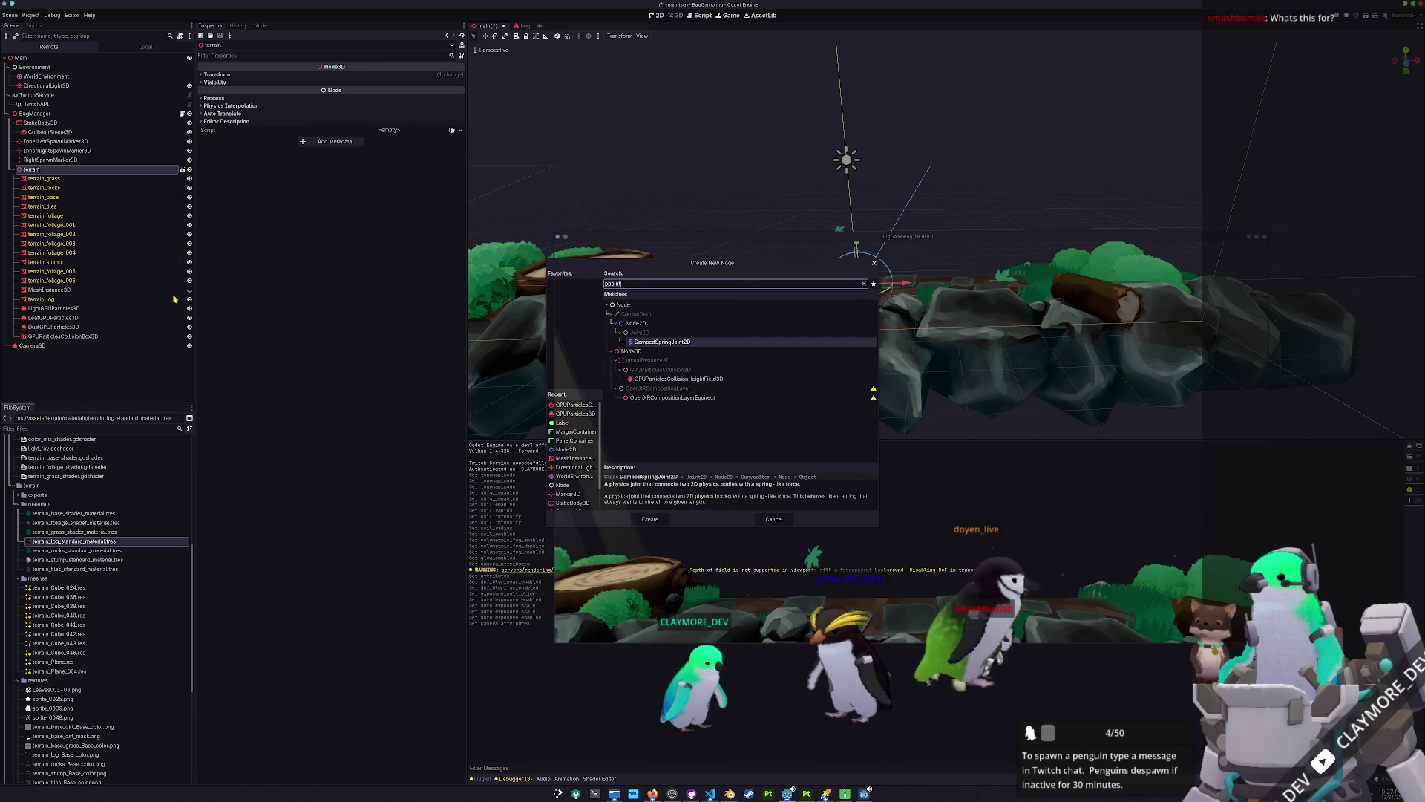
pyautogui.press('BackSpace')
pyautogui.press('BackSpace')
pyautogui.press('BackSpace')
pyautogui.write('light')
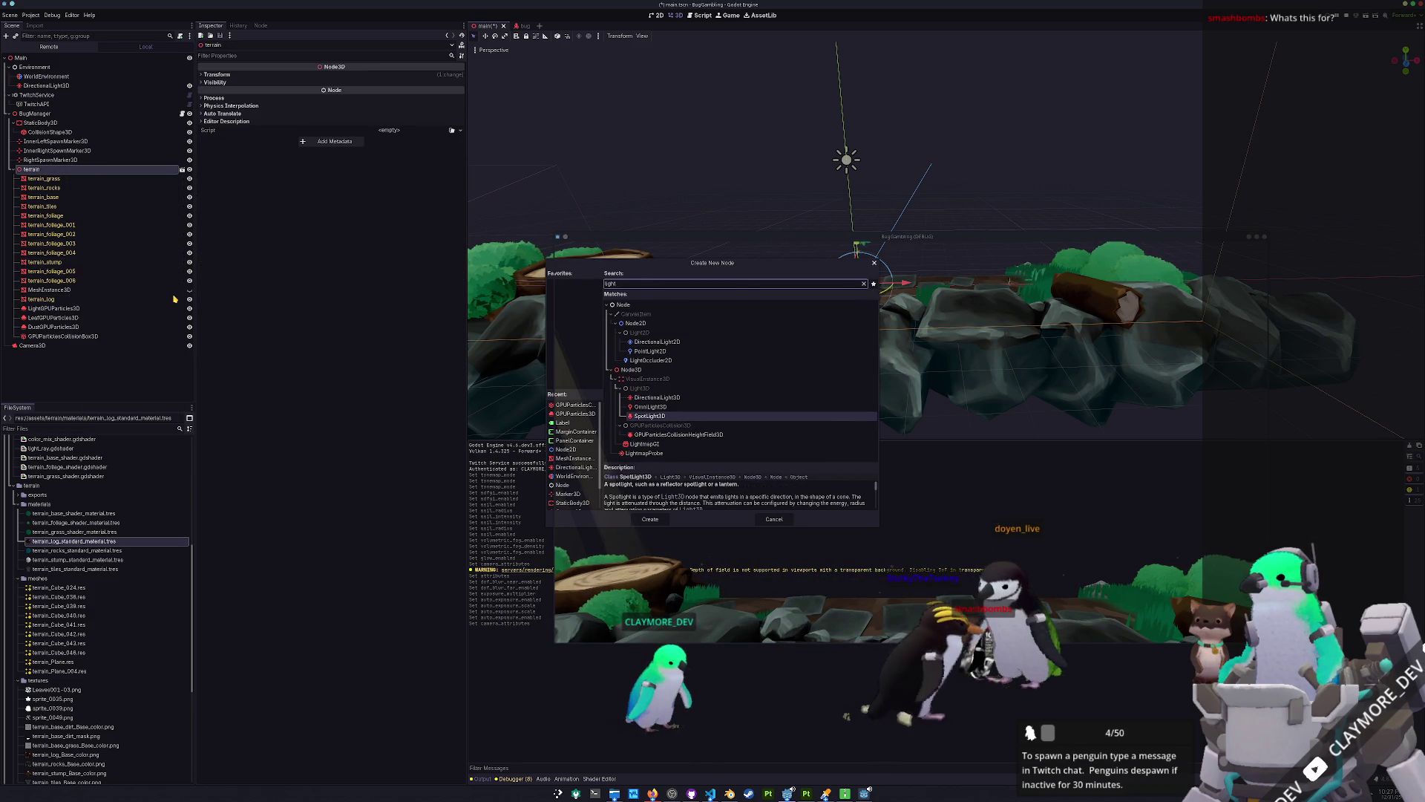
pyautogui.press('Return')
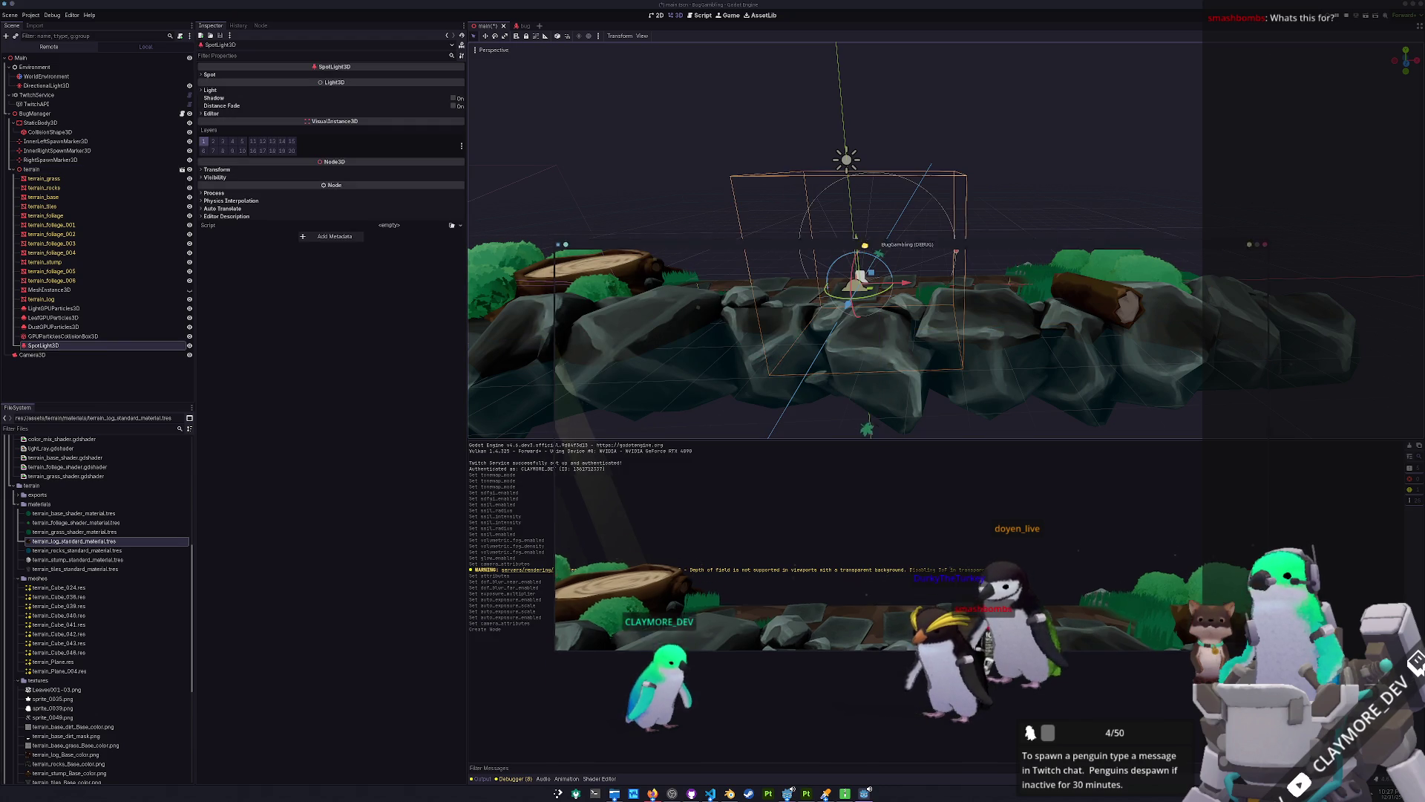
# Raise the spotlight above the terrain, tilt it about 18 degrees and shift it left and up.
pyautogui.moveTo(866, 244)
pyautogui.mouseDown()
pyautogui.moveTo(863, 112)
pyautogui.moveTo(958, 145)
pyautogui.moveTo(937, 143)
pyautogui.mouseUp()
pyautogui.moveTo(849, 121); pyautogui.dragTo(880, 107)
pyautogui.scroll(-2, 876, 148)
pyautogui.moveTo(882, 160); pyautogui.dragTo(748, 106)
pyautogui.click(846, 272)
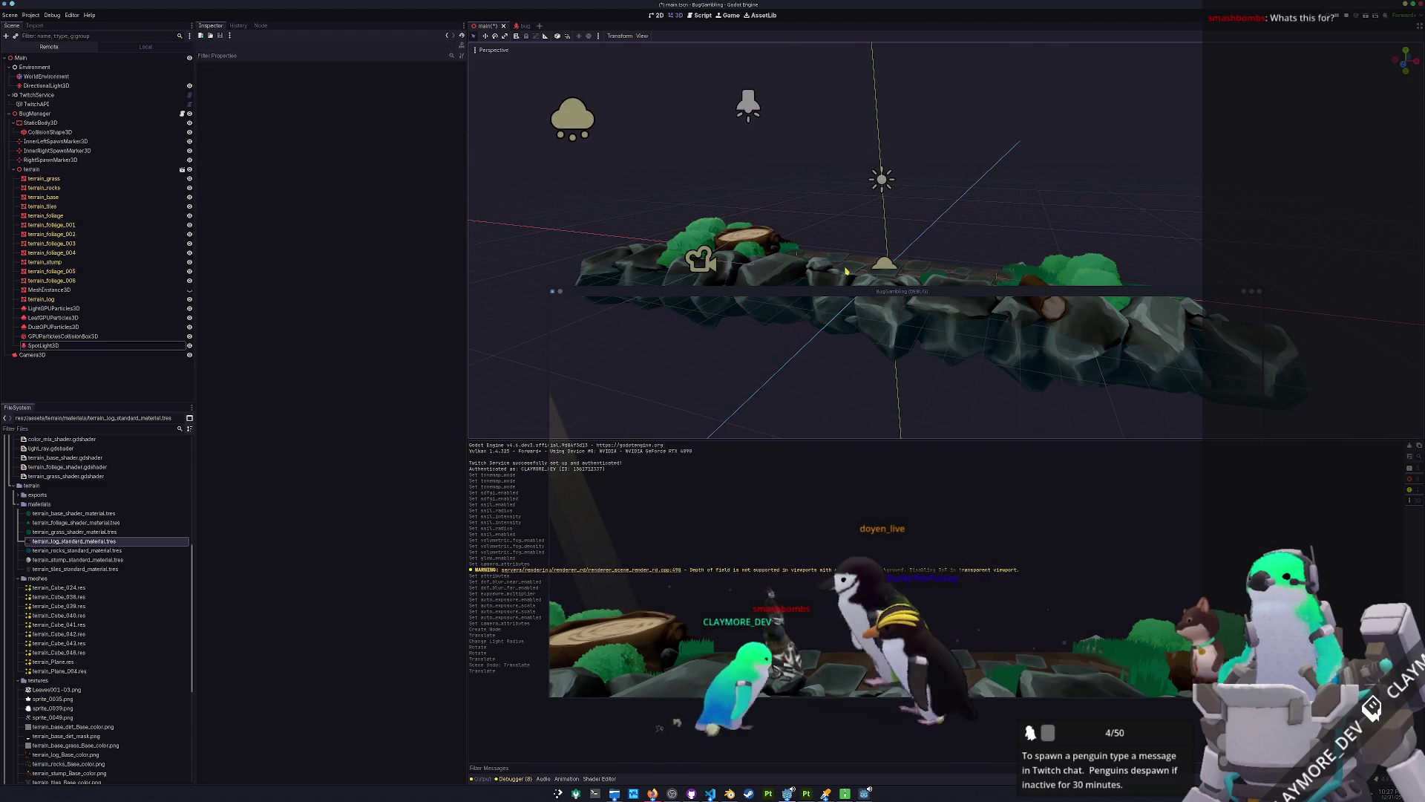
# Enlarge the spotlight's range to about 16, save the scene, and expand its light and cone settings.
pyautogui.click(748, 104)
pyautogui.moveTo(902, 334); pyautogui.dragTo(928, 351)
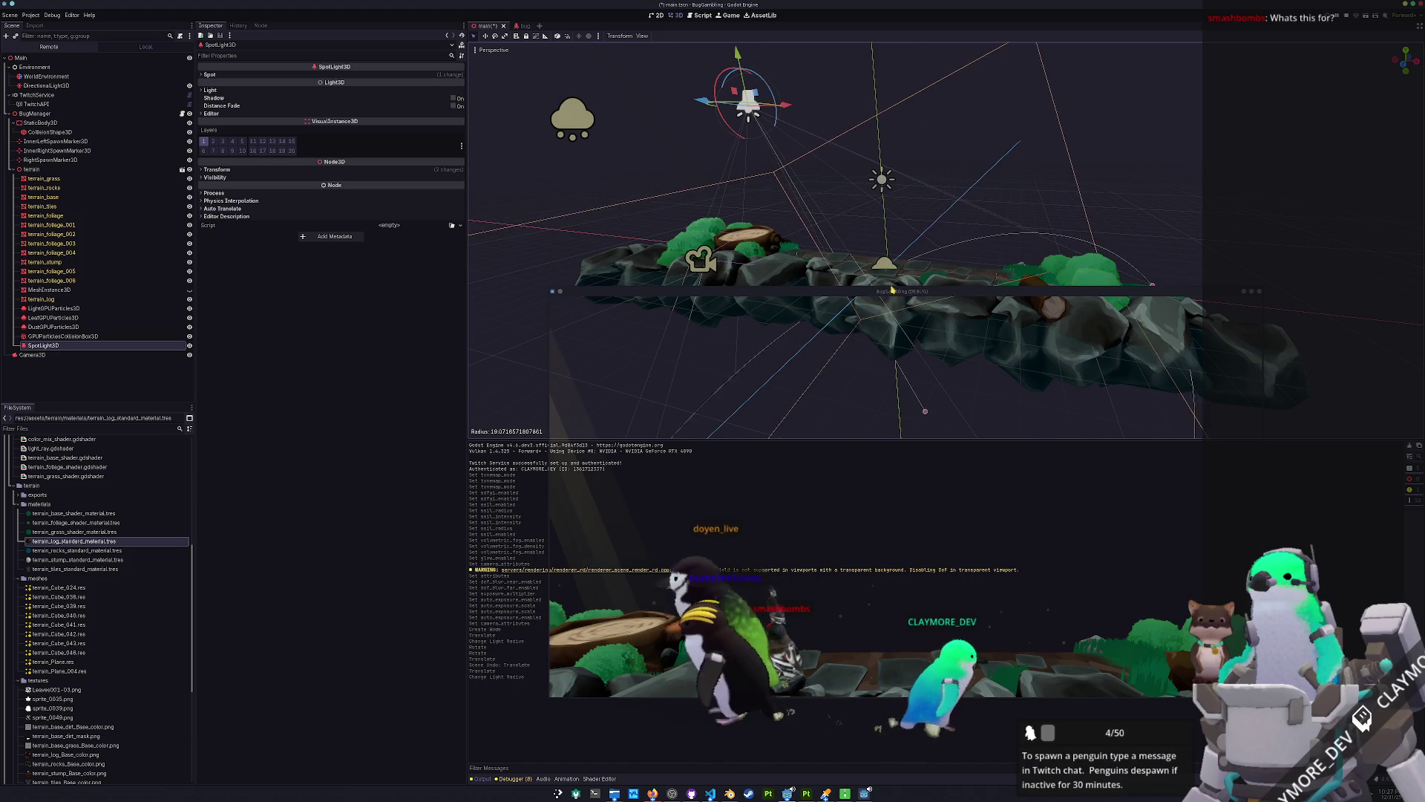
pyautogui.scroll(-3, 668, 152)
pyautogui.hotkey('ctrl', 's')
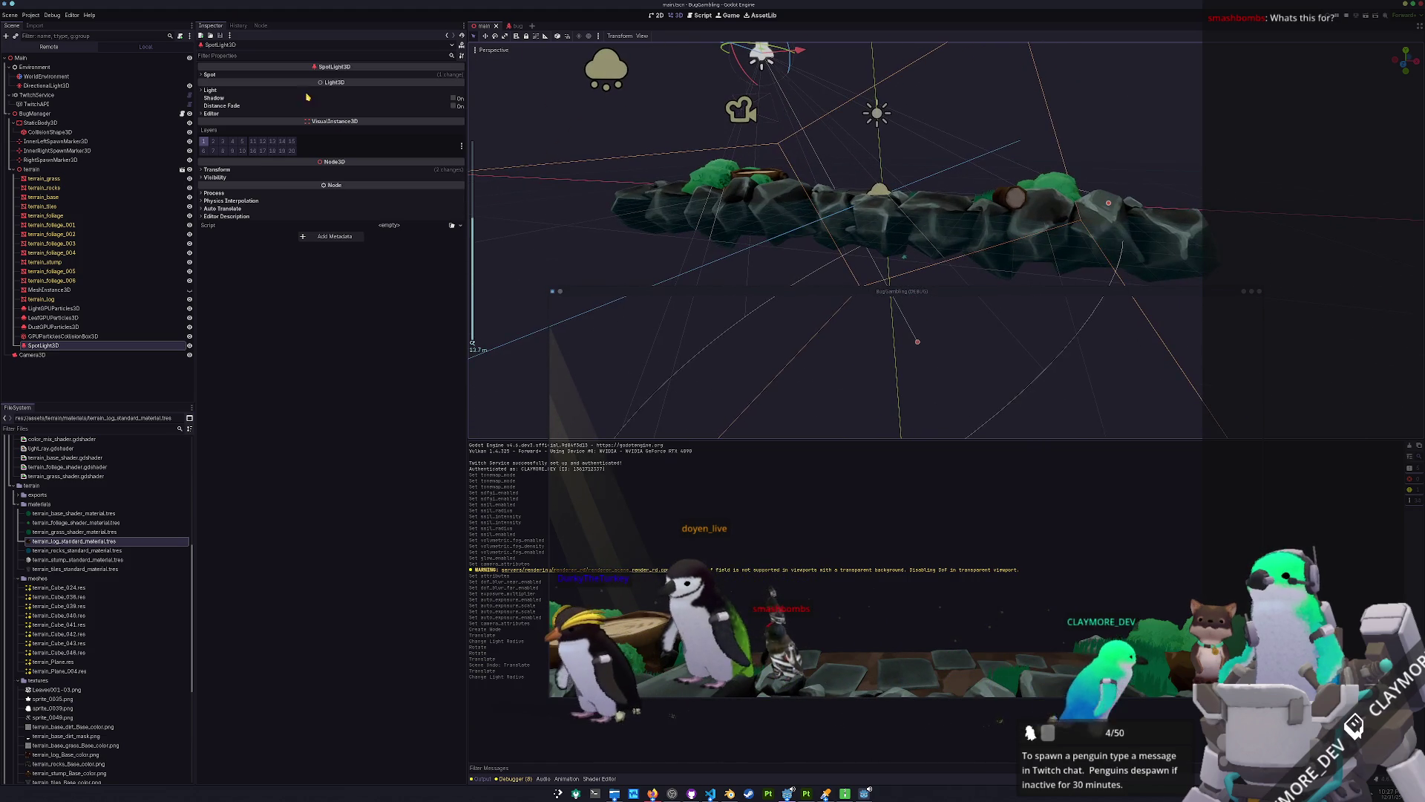
pyautogui.click(418, 92)
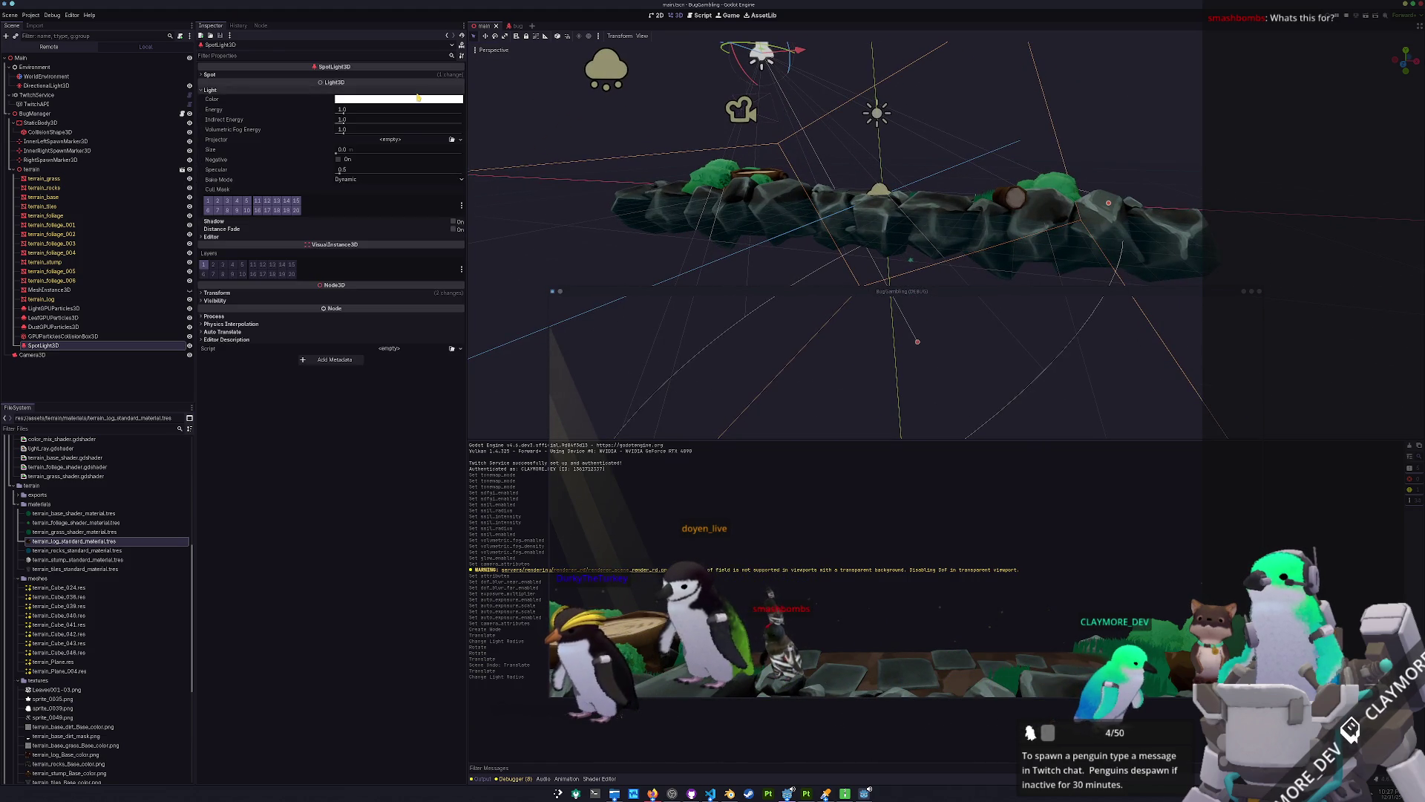
pyautogui.click(381, 75)
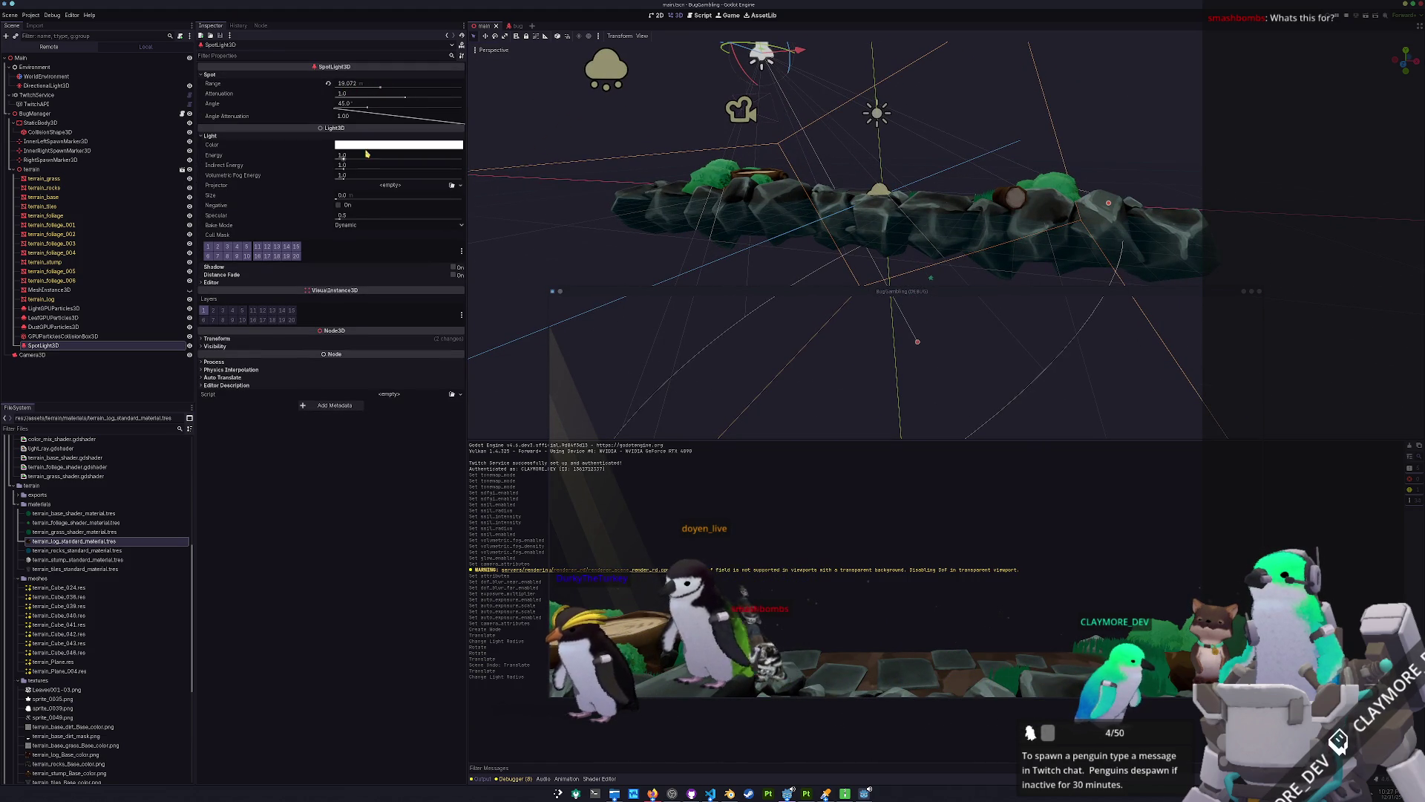
# Hide the spotlight, test shadows on and off, and raise its energy slightly.
pyautogui.click(189, 346)
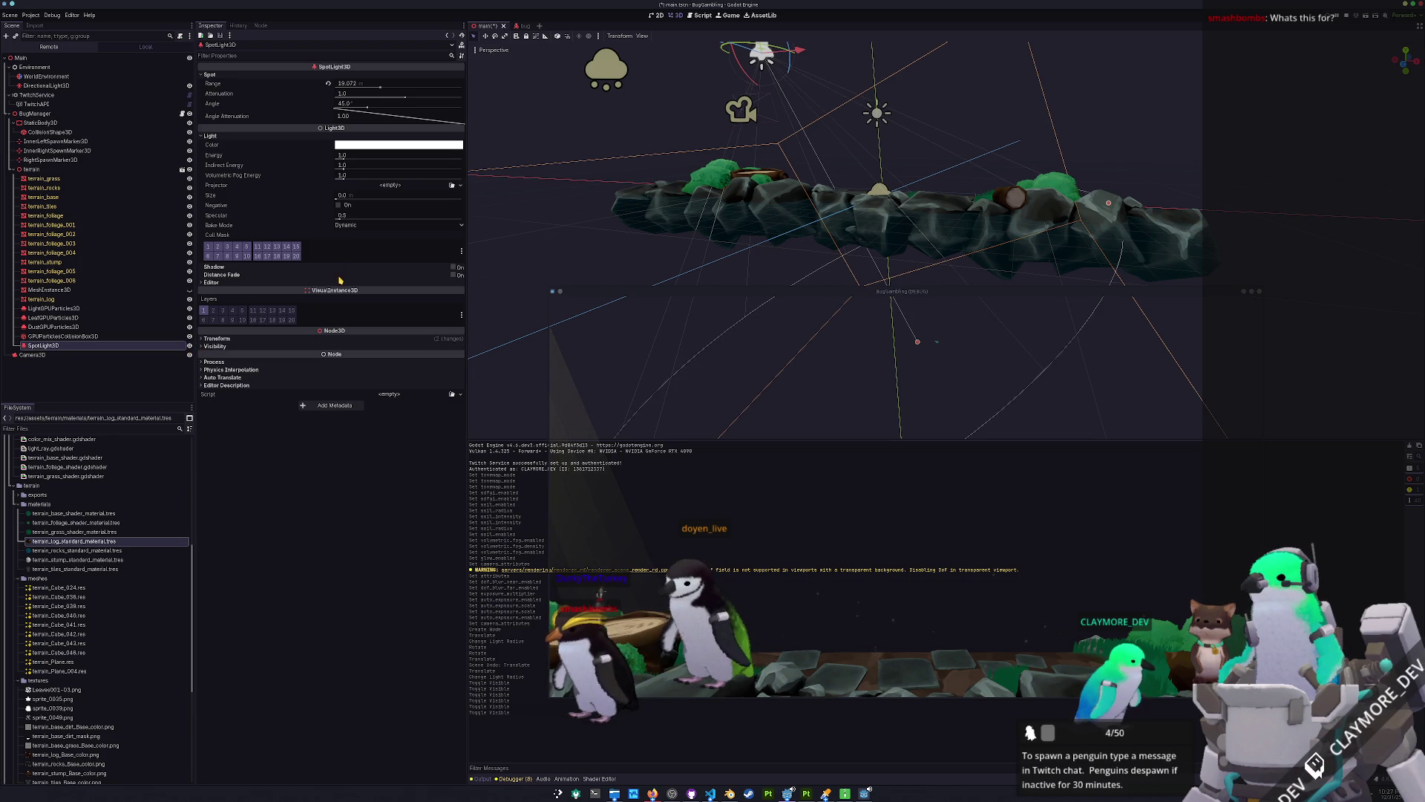
pyautogui.click(453, 267)
pyautogui.click(454, 267)
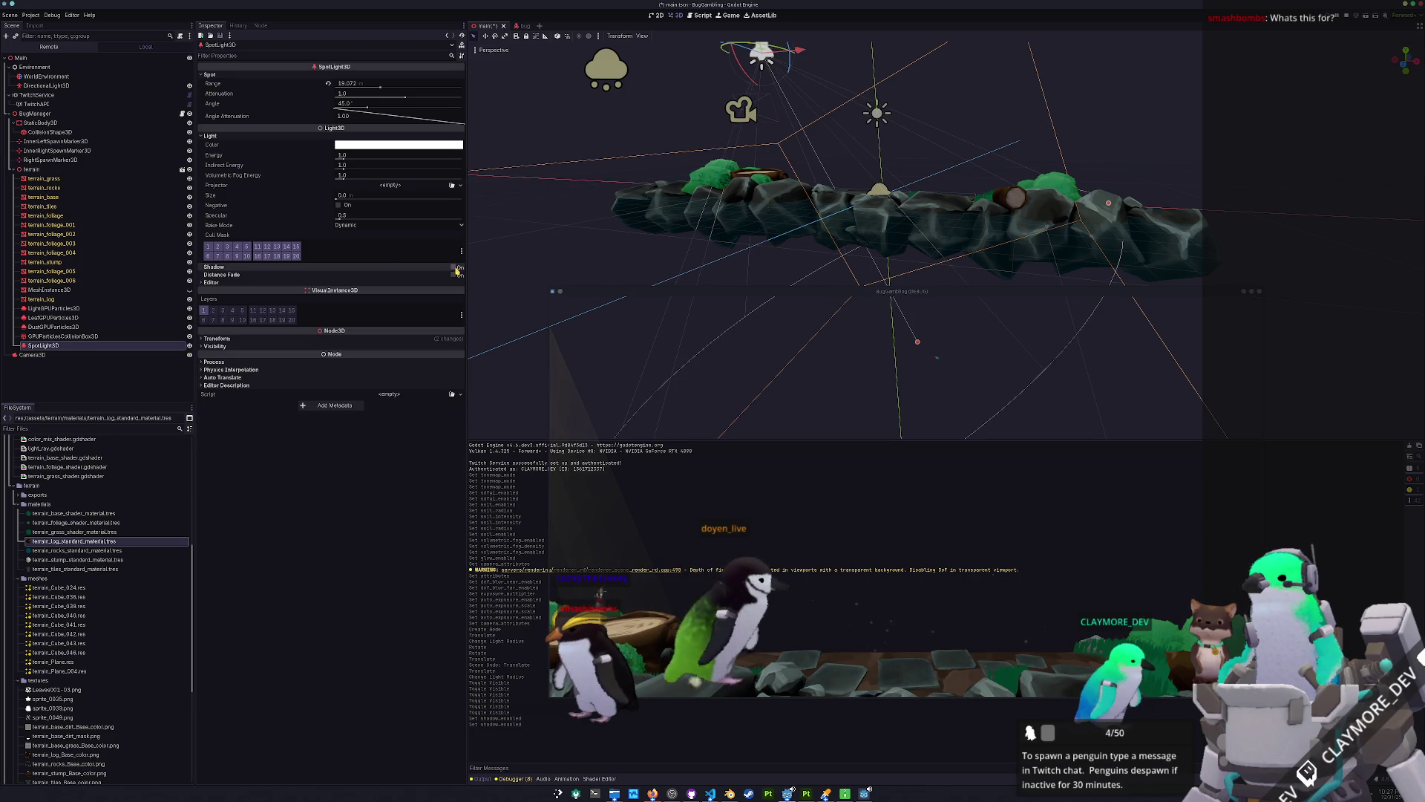
pyautogui.moveTo(342, 159); pyautogui.dragTo(401, 169)
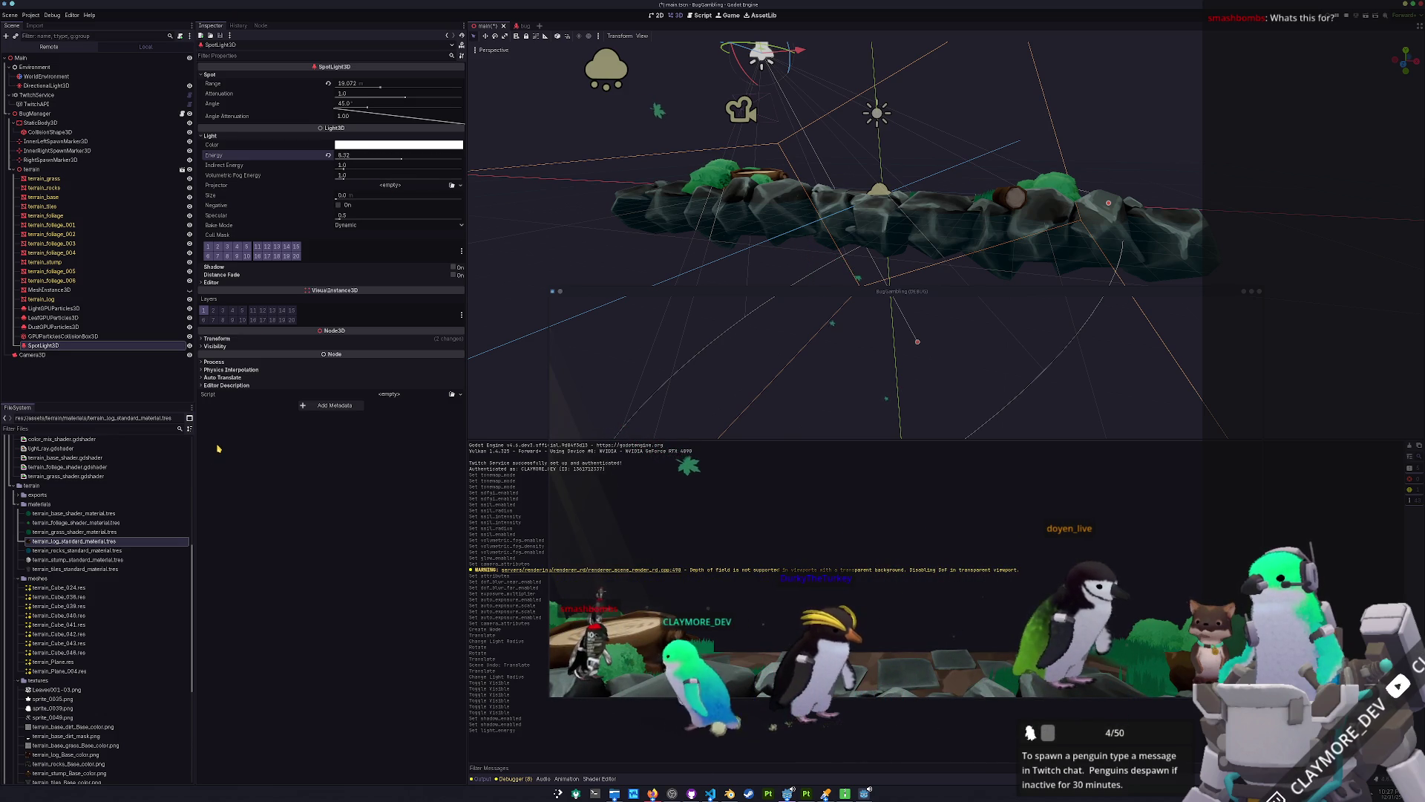
pyautogui.scroll(4, 686, 191)
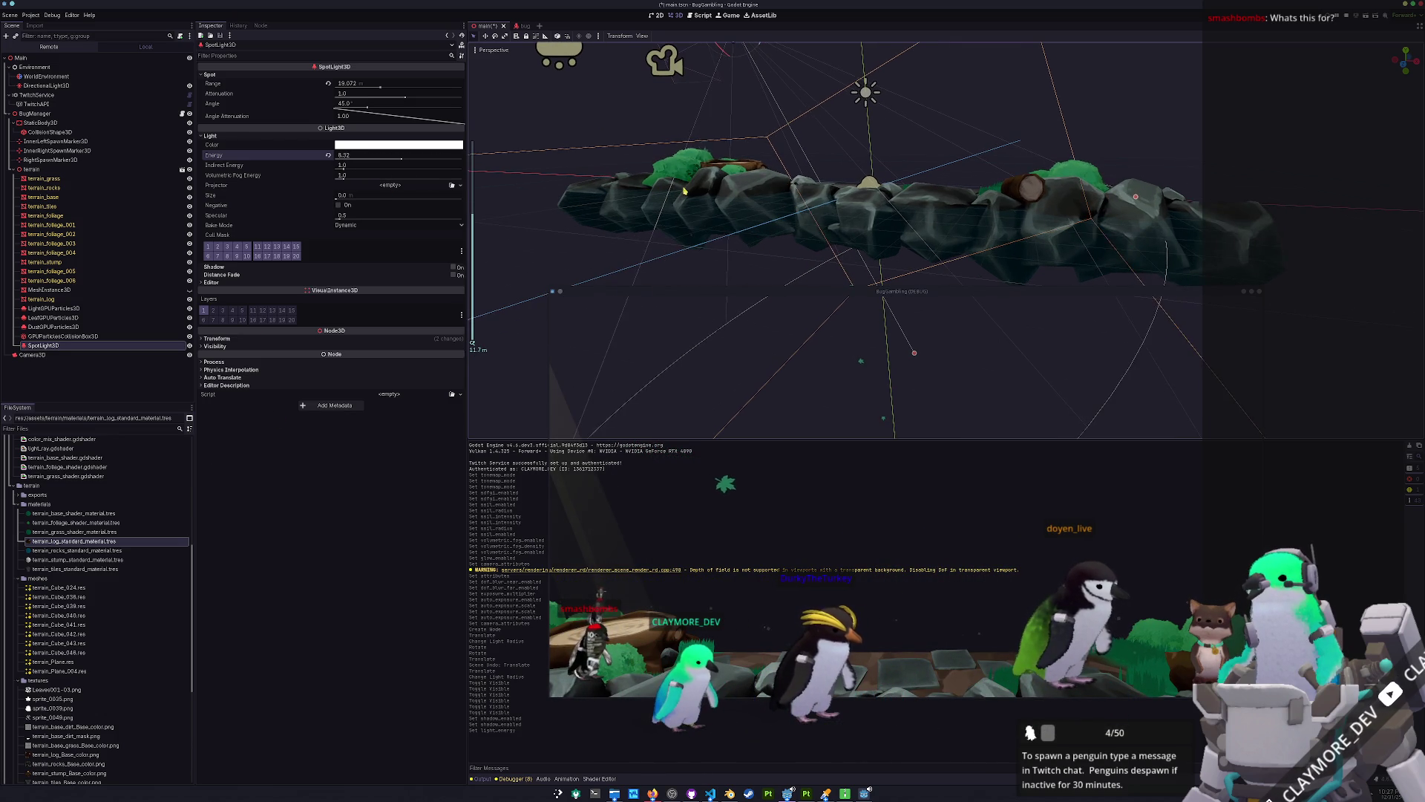
# Frame the spotlight, rotate it to re-aim its cone and move it left over the terrain.
pyautogui.press('f')
pyautogui.moveTo(847, 137); pyautogui.dragTo(837, 159)
pyautogui.scroll(-4, 876, 171)
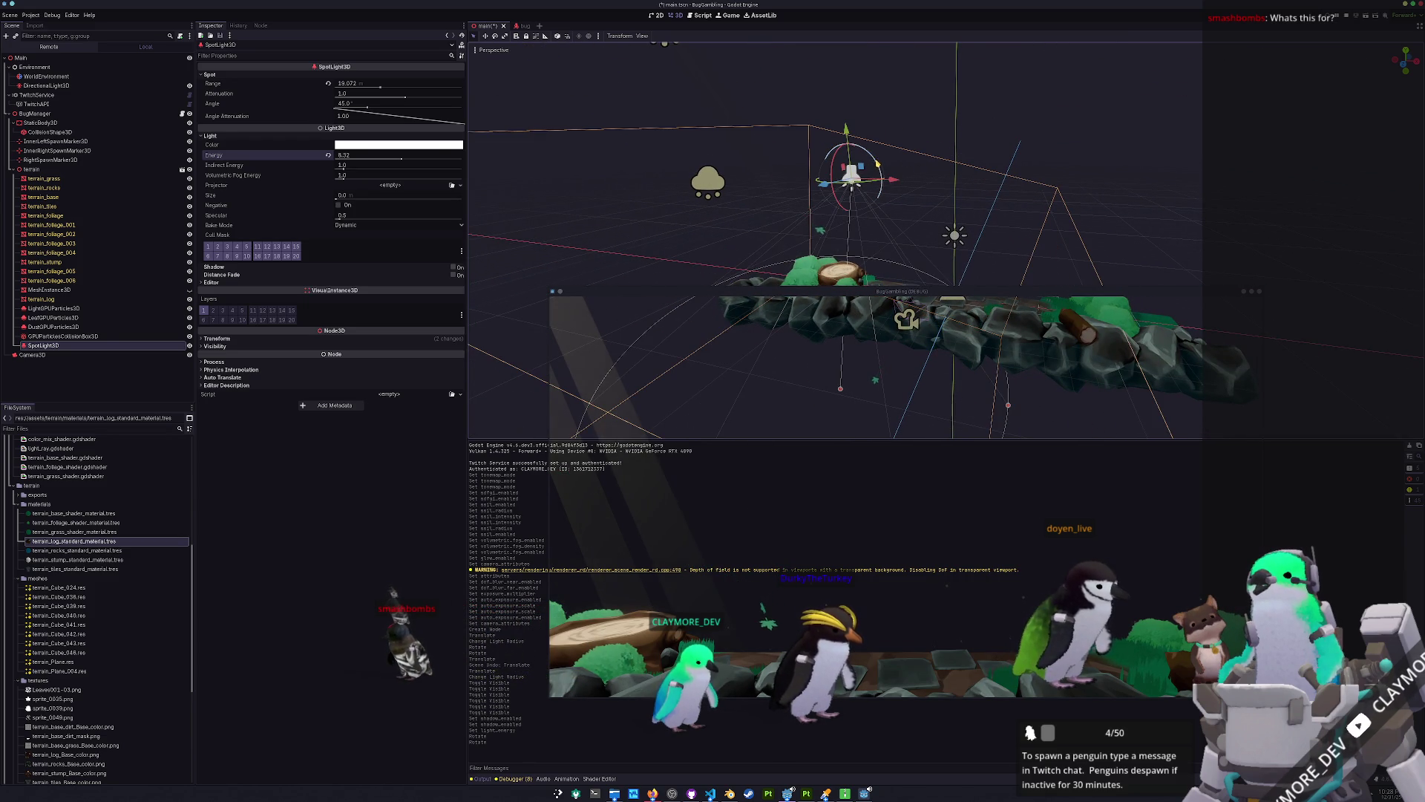
pyautogui.moveTo(894, 180); pyautogui.dragTo(815, 186)
pyautogui.moveTo(718, 225)
pyautogui.mouseDown()
pyautogui.moveTo(768, 172)
pyautogui.moveTo(834, 140)
pyautogui.mouseUp()
pyautogui.scroll(3, 772, 171)
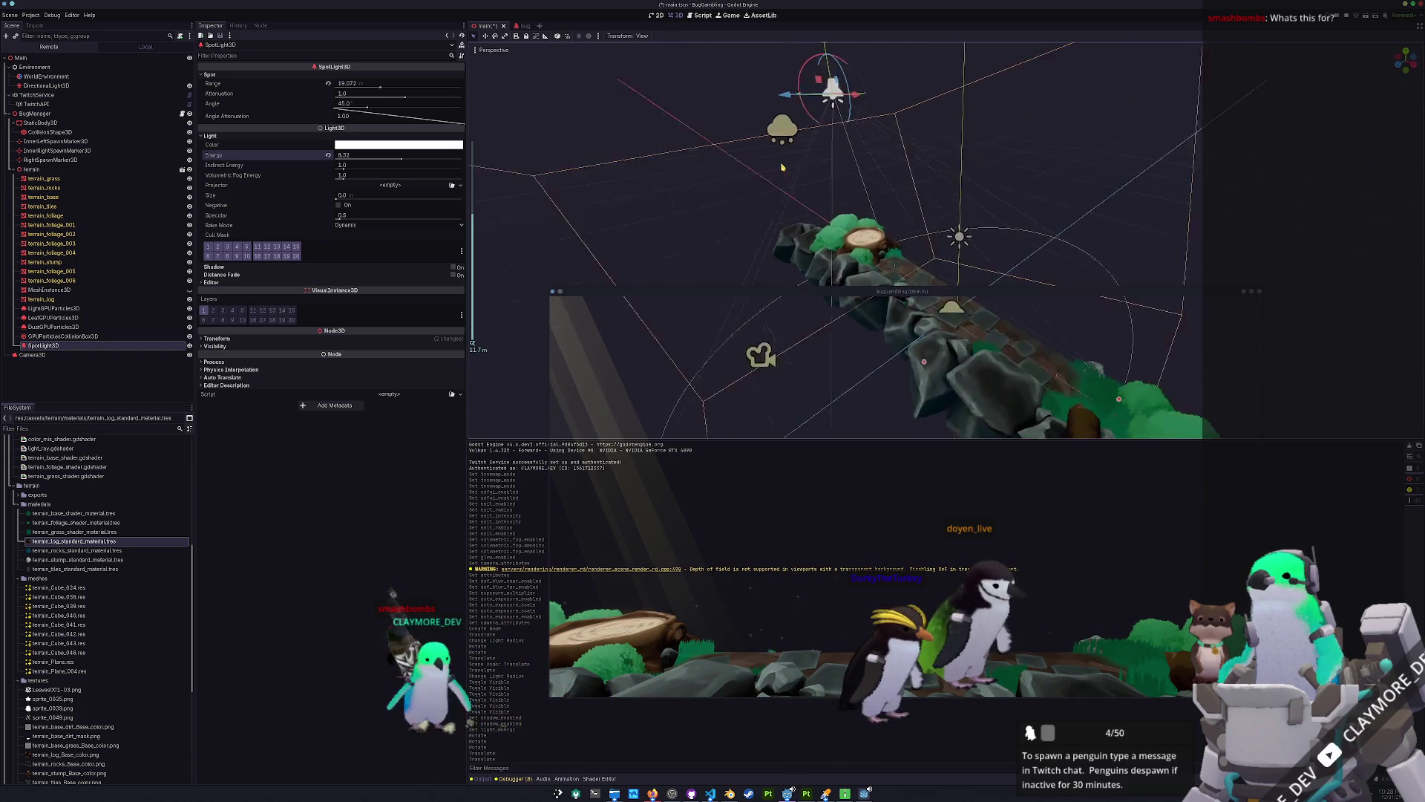
pyautogui.scroll(-2, 783, 168)
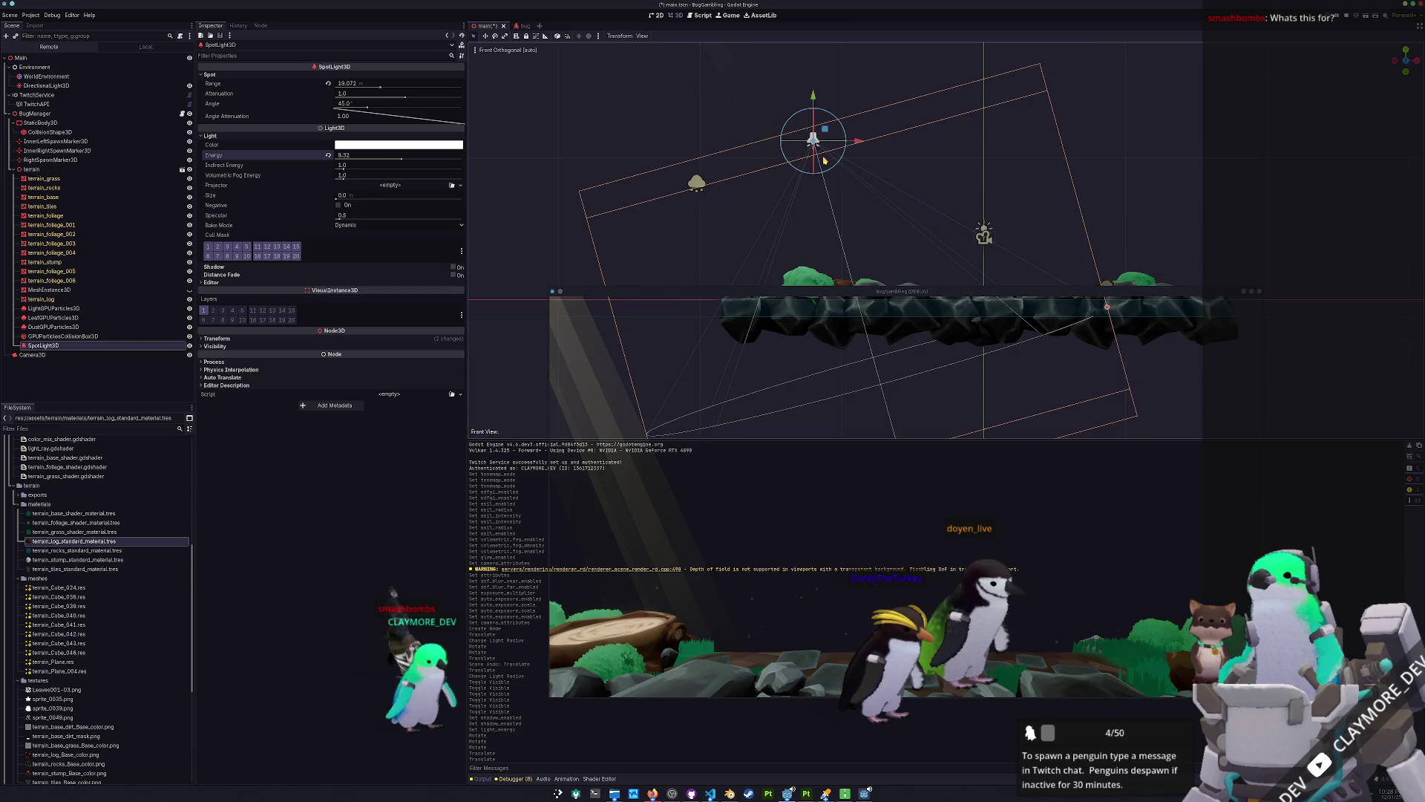
# In front orthographic view, reset the spotlight's rotation and tilt it down -60 then -75 degrees.
pyautogui.press('KP_1')
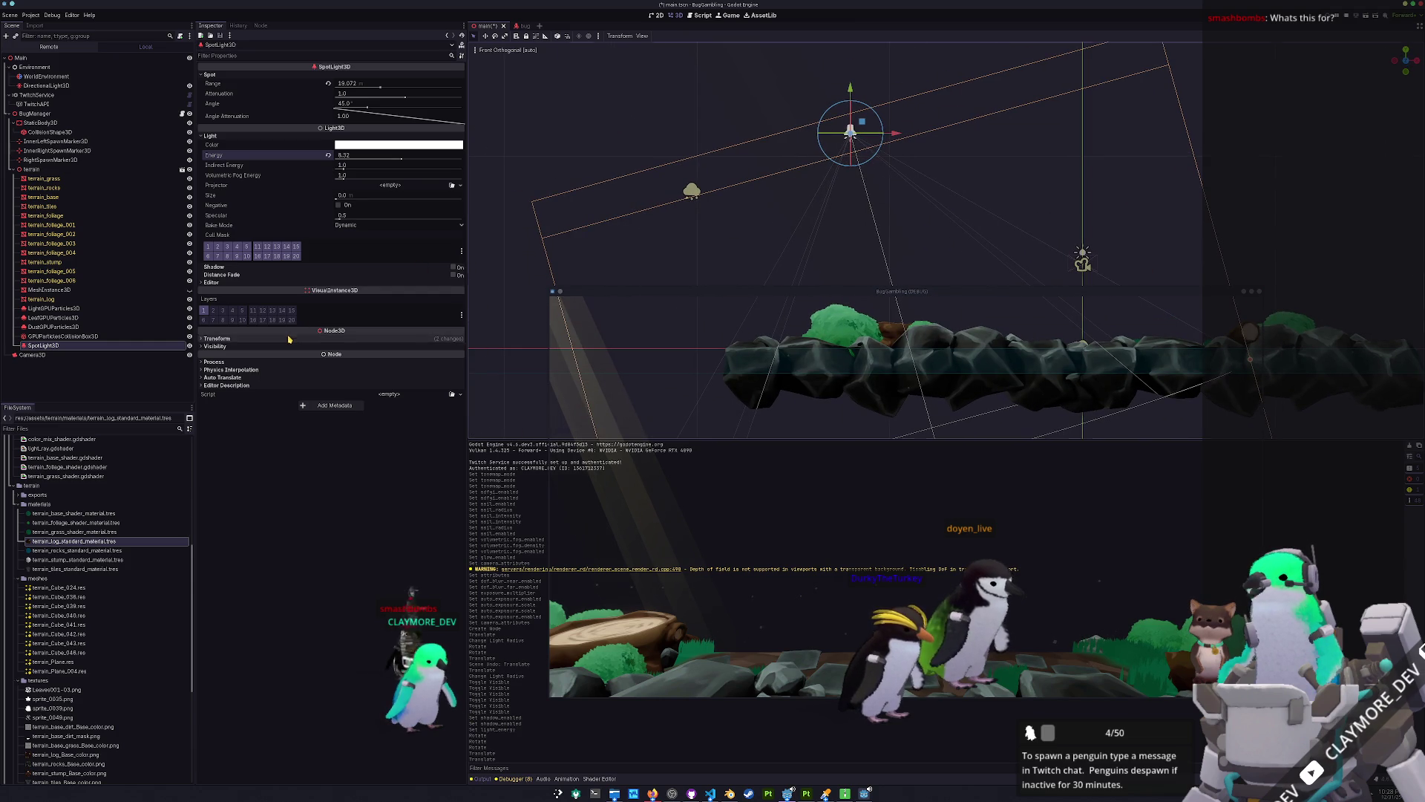
pyautogui.click(349, 339)
pyautogui.click(460, 366)
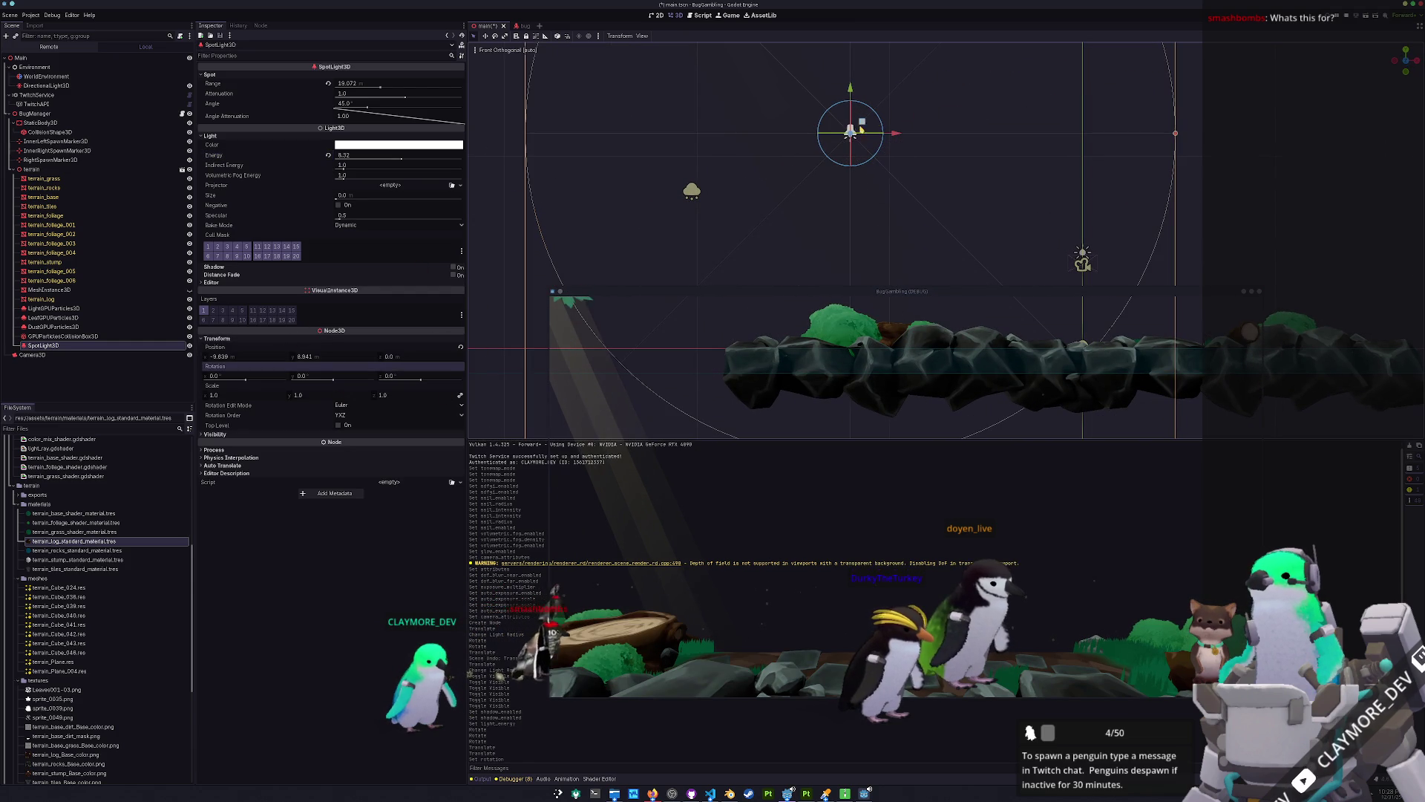
pyautogui.moveTo(852, 111)
pyautogui.mouseDown()
pyautogui.moveTo(857, 97)
pyautogui.moveTo(854, 123)
pyautogui.mouseUp()
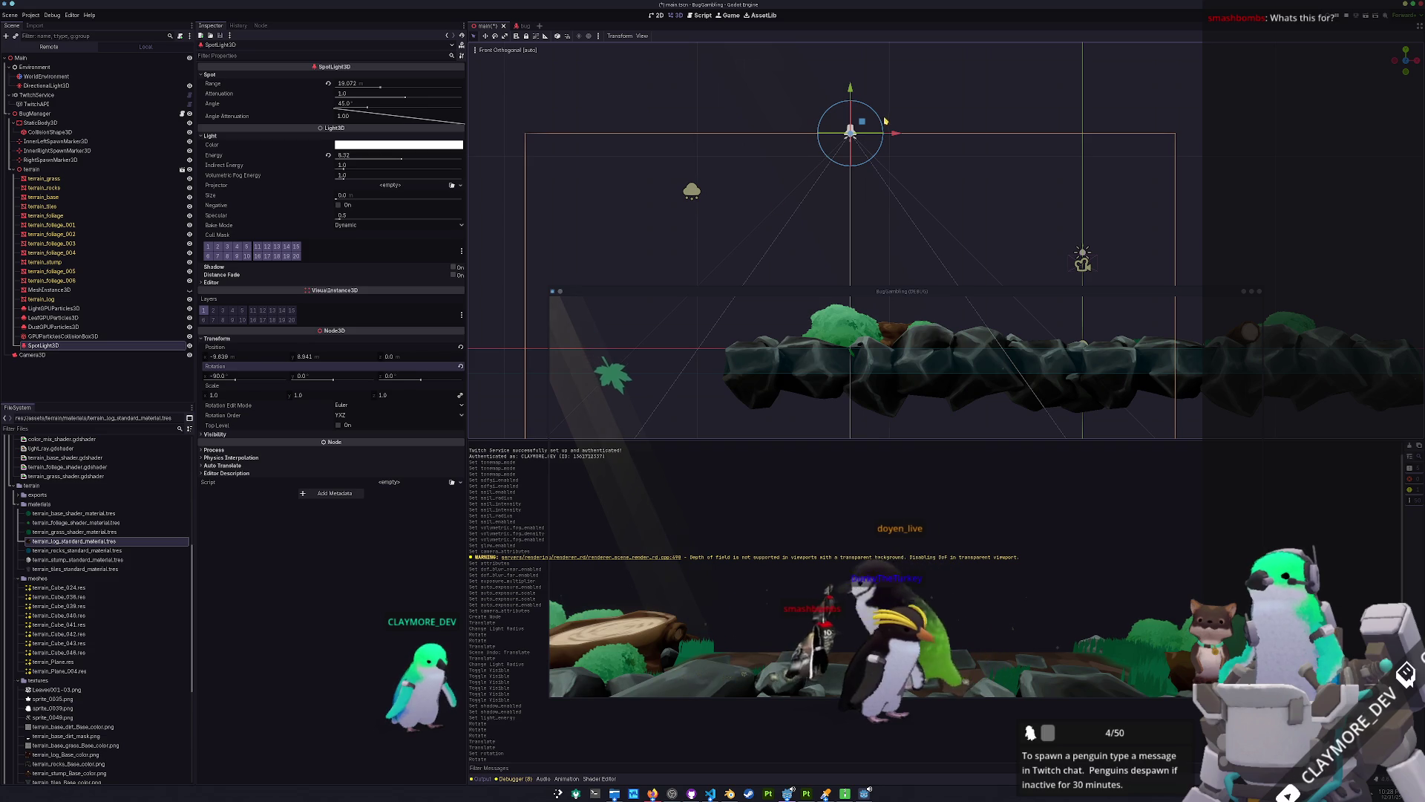
pyautogui.moveTo(882, 125)
pyautogui.mouseDown()
pyautogui.moveTo(885, 113)
pyautogui.moveTo(885, 139)
pyautogui.mouseUp()
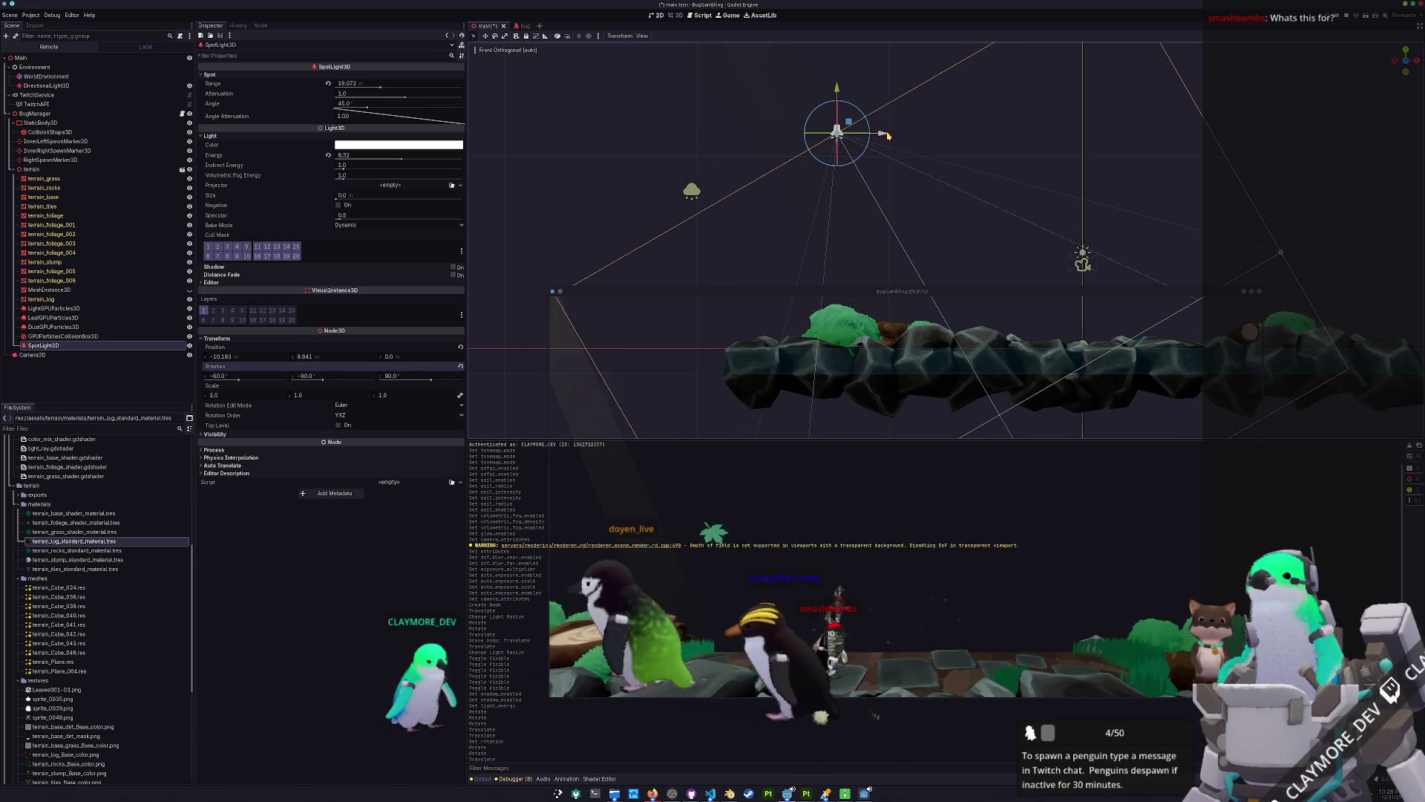
# Lower the spotlight toward the terrain and narrow its cone to about 23.6 degrees.
pyautogui.moveTo(844, 93)
pyautogui.mouseDown()
pyautogui.moveTo(845, 174)
pyautogui.moveTo(845, 108)
pyautogui.moveTo(866, 145)
pyautogui.moveTo(807, 148)
pyautogui.moveTo(821, 150)
pyautogui.mouseUp()
pyautogui.scroll(-5, 945, 112)
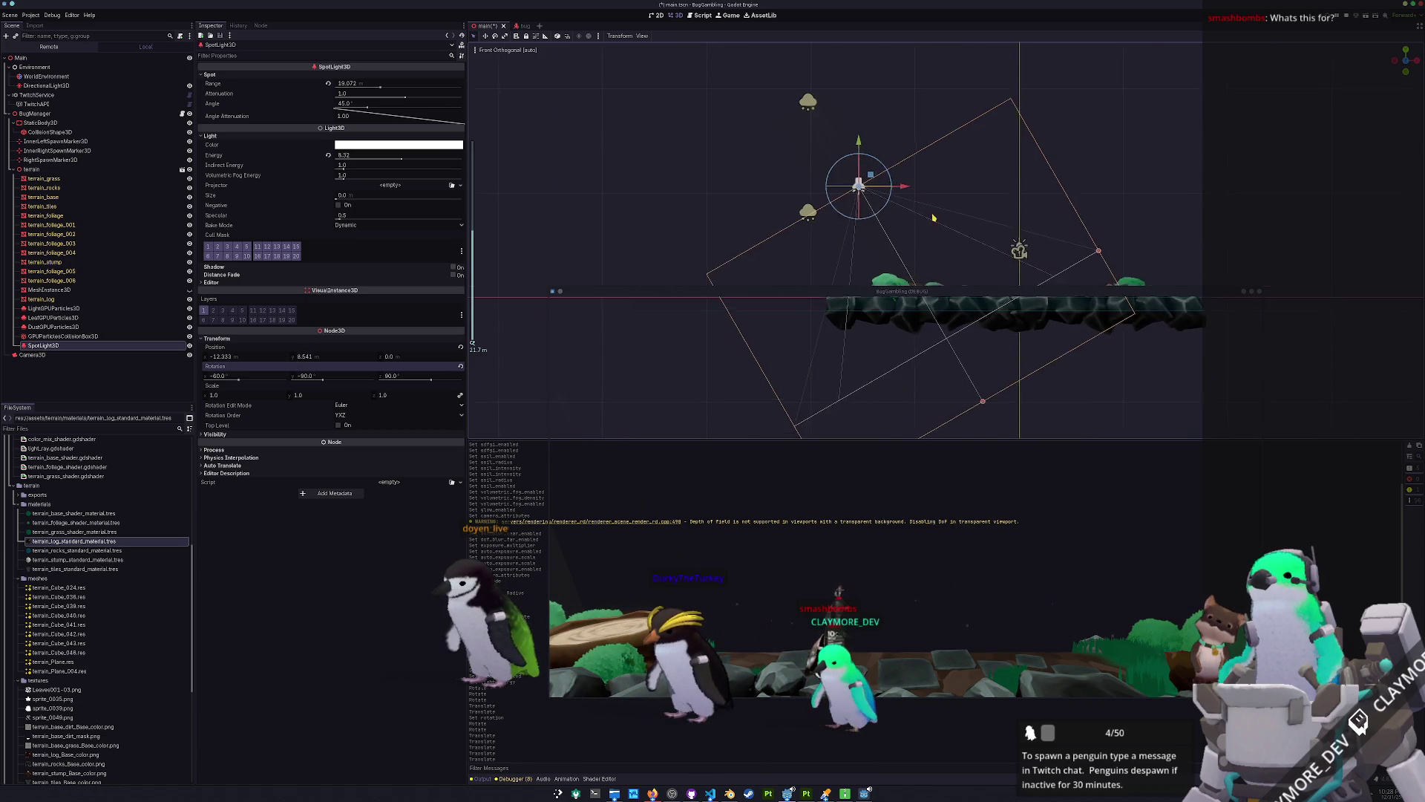
pyautogui.moveTo(1079, 87); pyautogui.dragTo(996, 136)
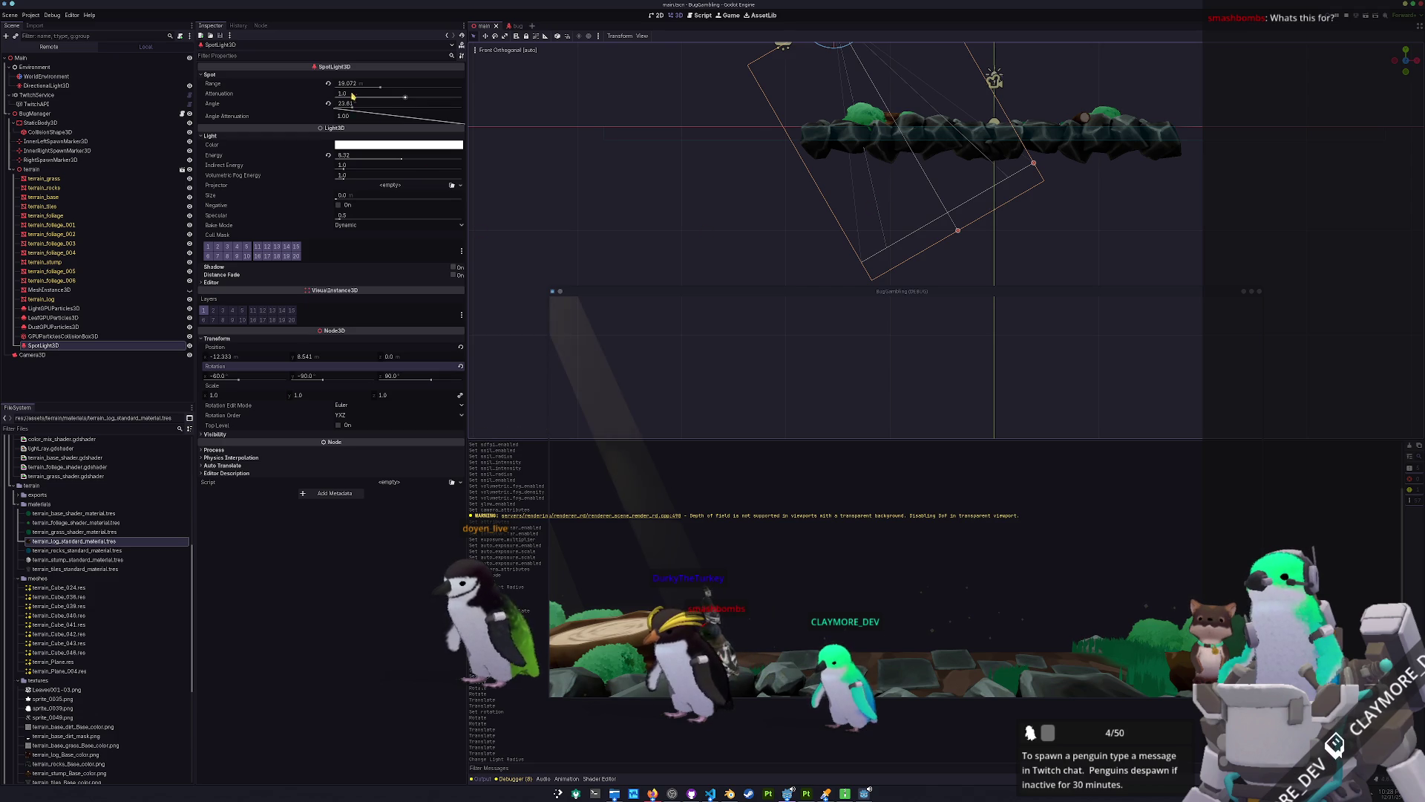
# Set the spotlight's range to 20, cone angle to 25 and energy to 10.
pyautogui.moveTo(353, 88); pyautogui.dragTo(356, 96)
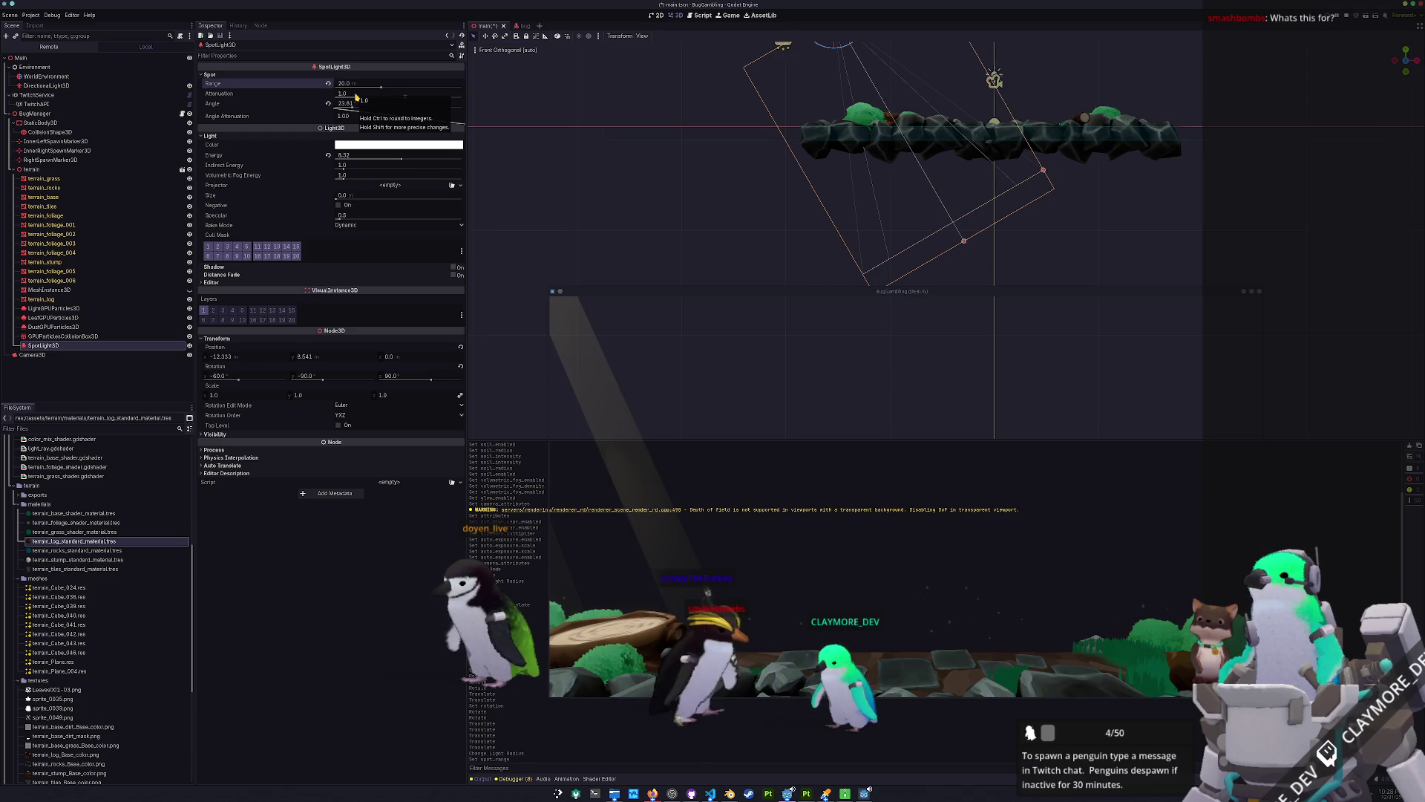
pyautogui.click(348, 103)
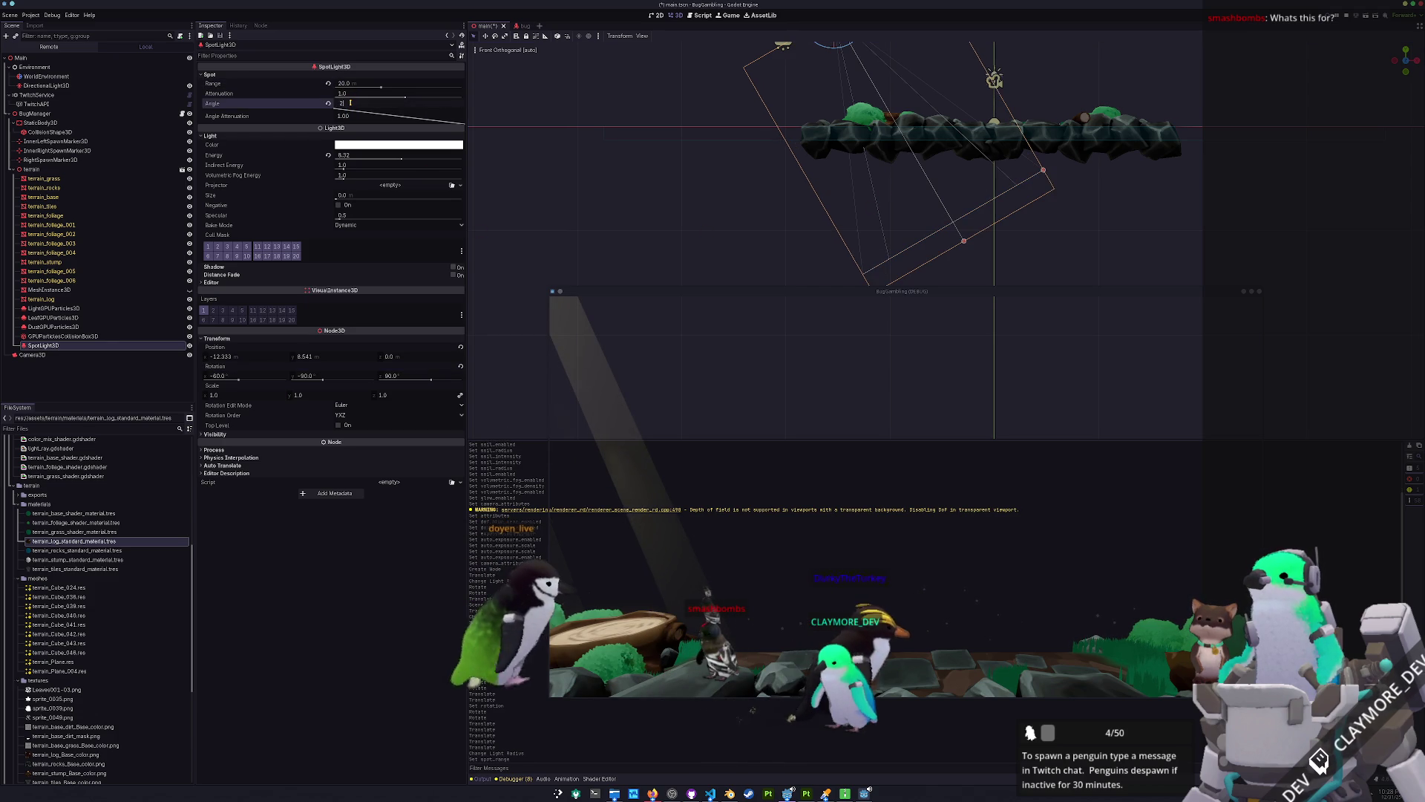
pyautogui.write('5')
pyautogui.press('Return')
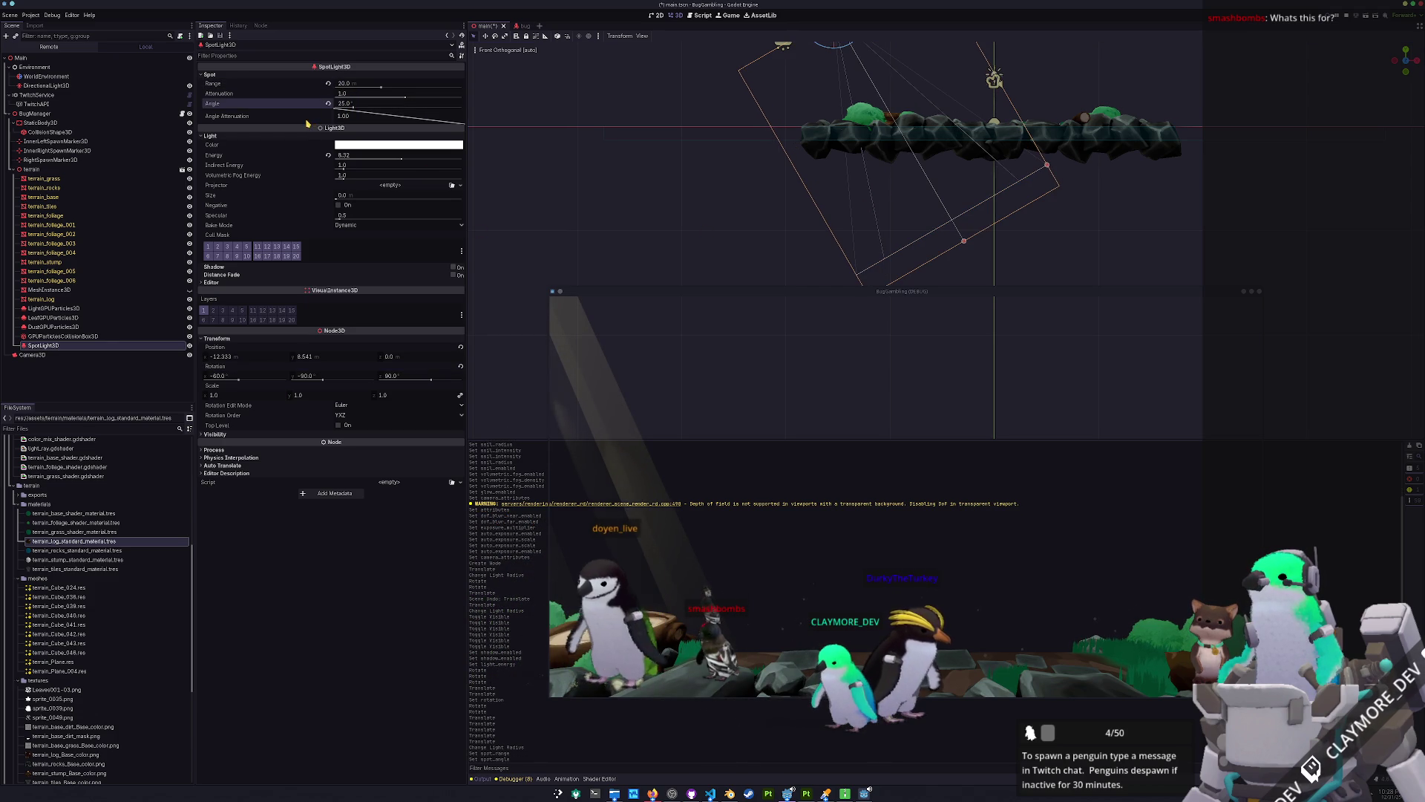
pyautogui.write('0')
pyautogui.press('Return')
# Give the spotlight a warm pale-yellow colour (H 53, S 35, fff5a6) and toggle its shadows.
pyautogui.click(377, 145)
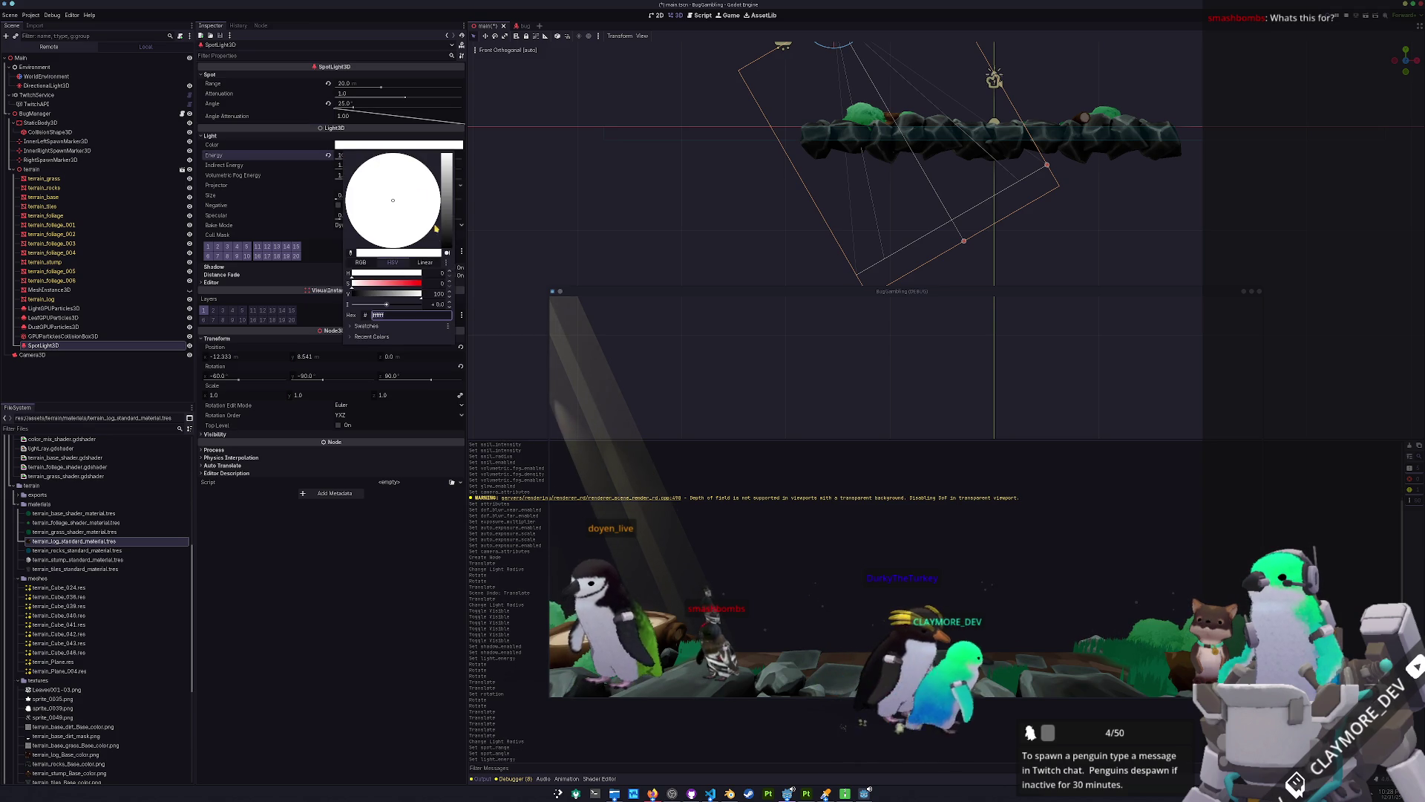
pyautogui.moveTo(353, 273); pyautogui.dragTo(364, 273)
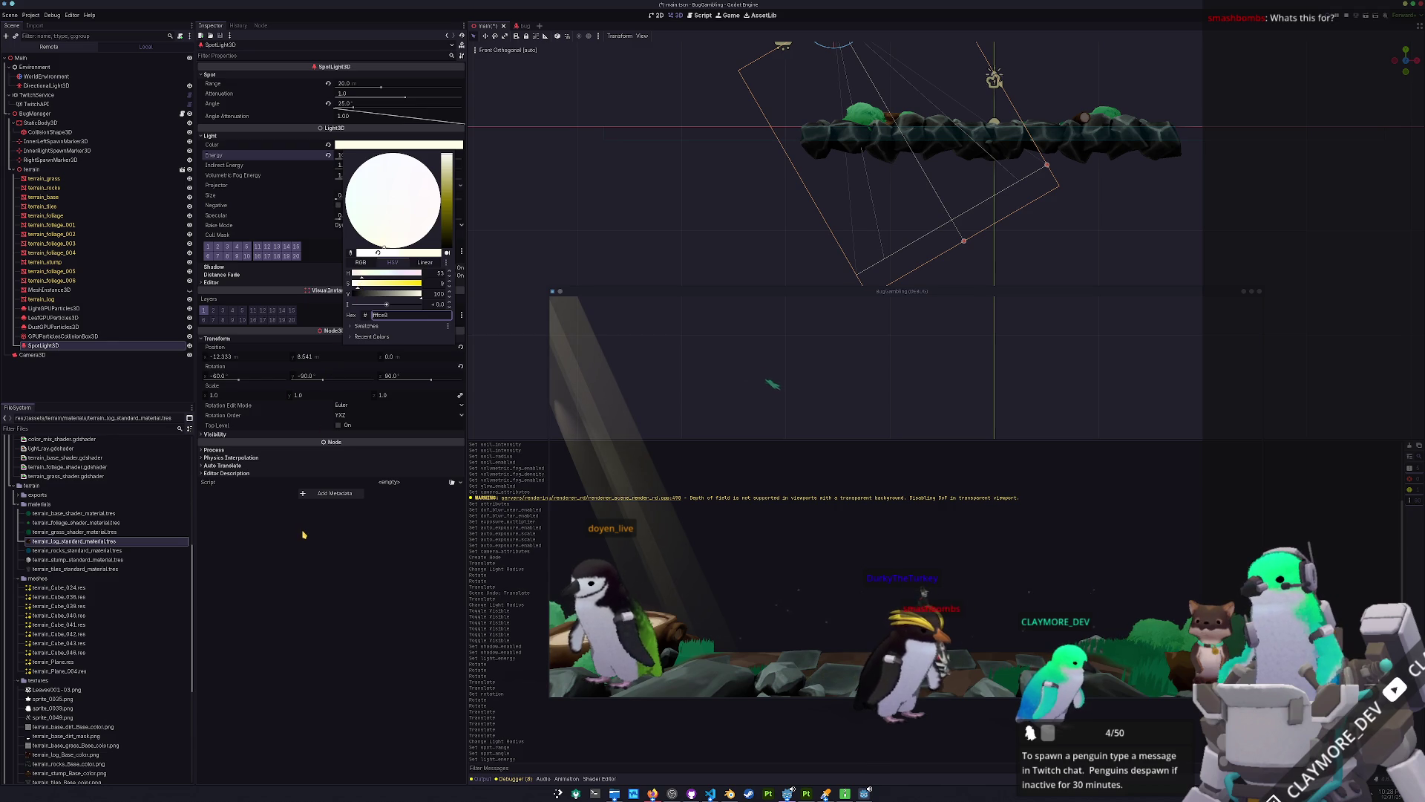
pyautogui.moveTo(382, 283); pyautogui.dragTo(378, 287)
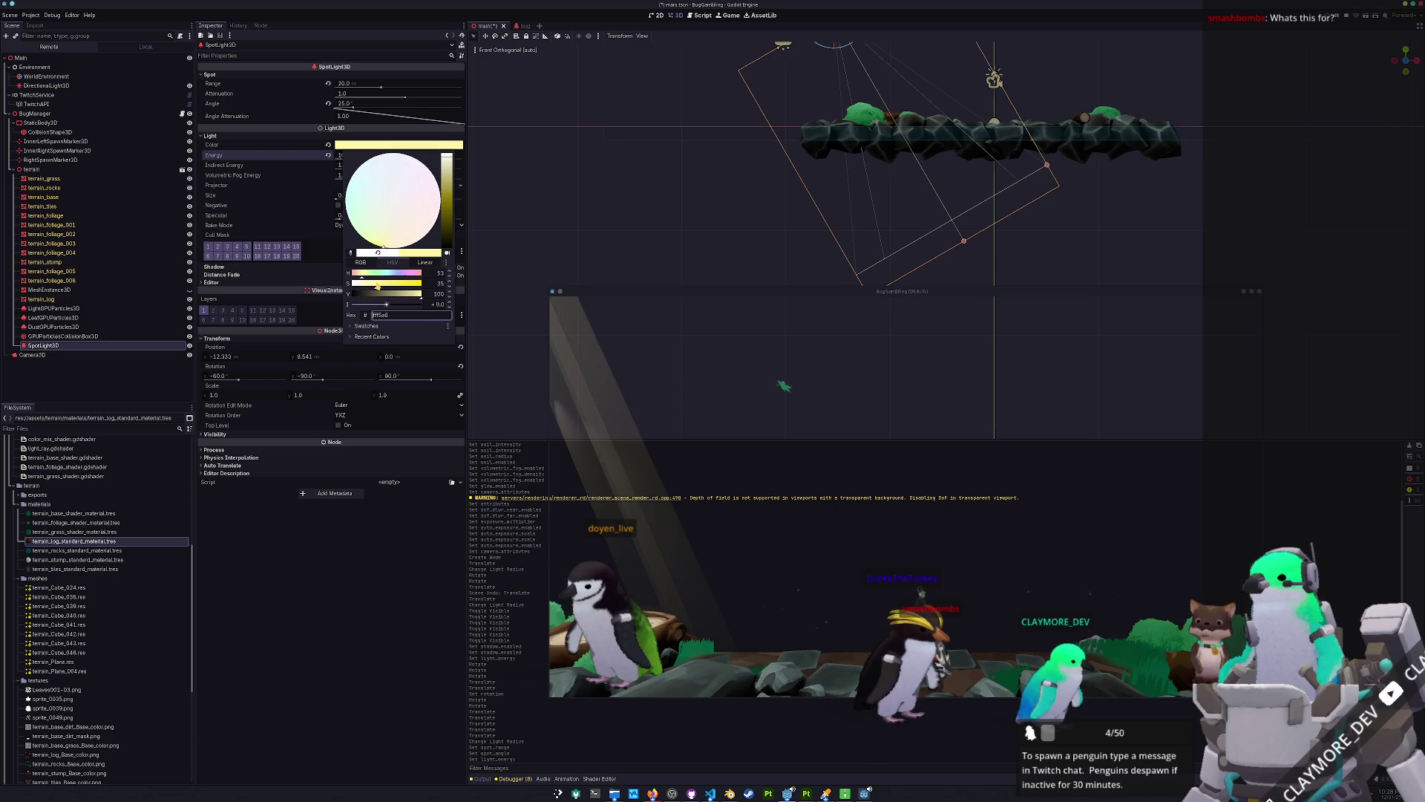
pyautogui.click(300, 224)
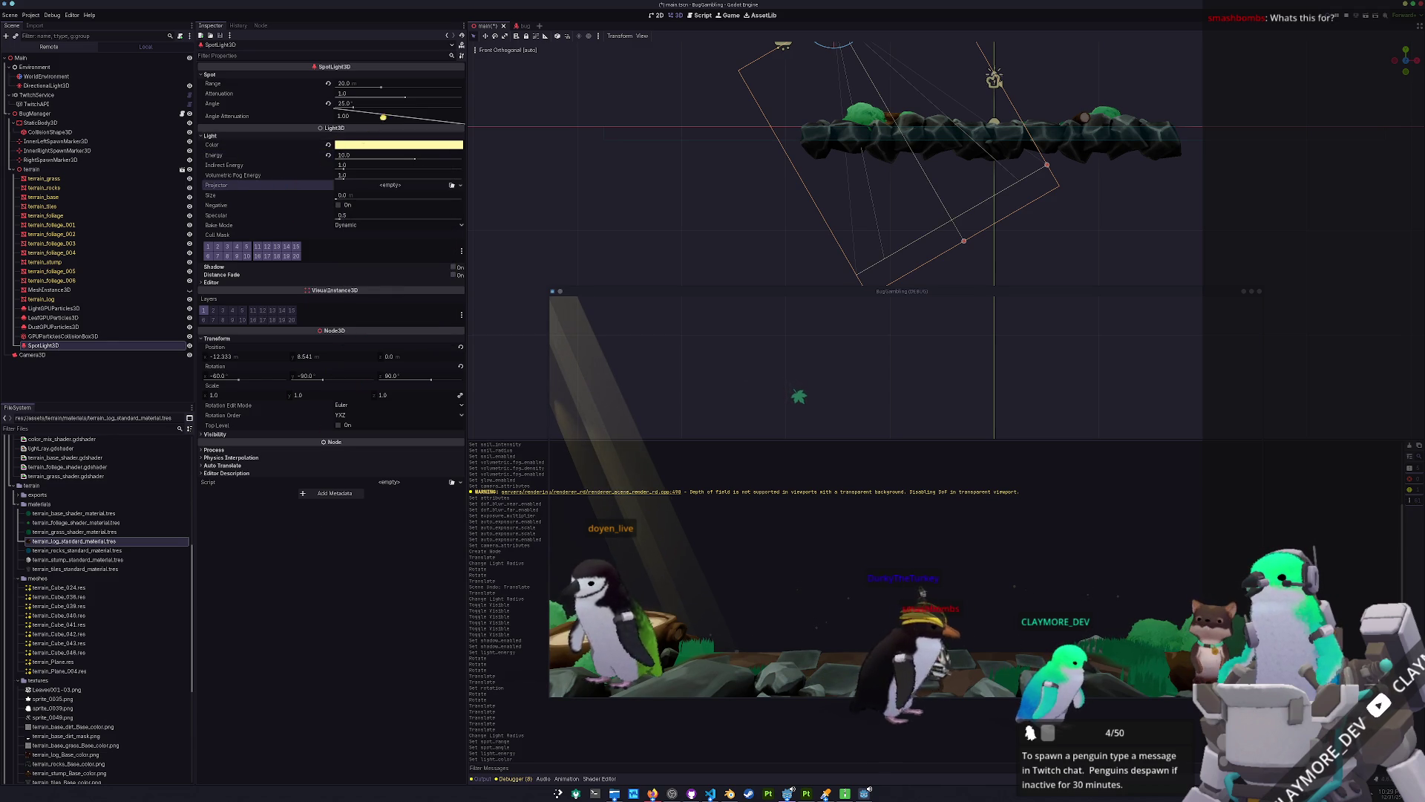
pyautogui.click(371, 145)
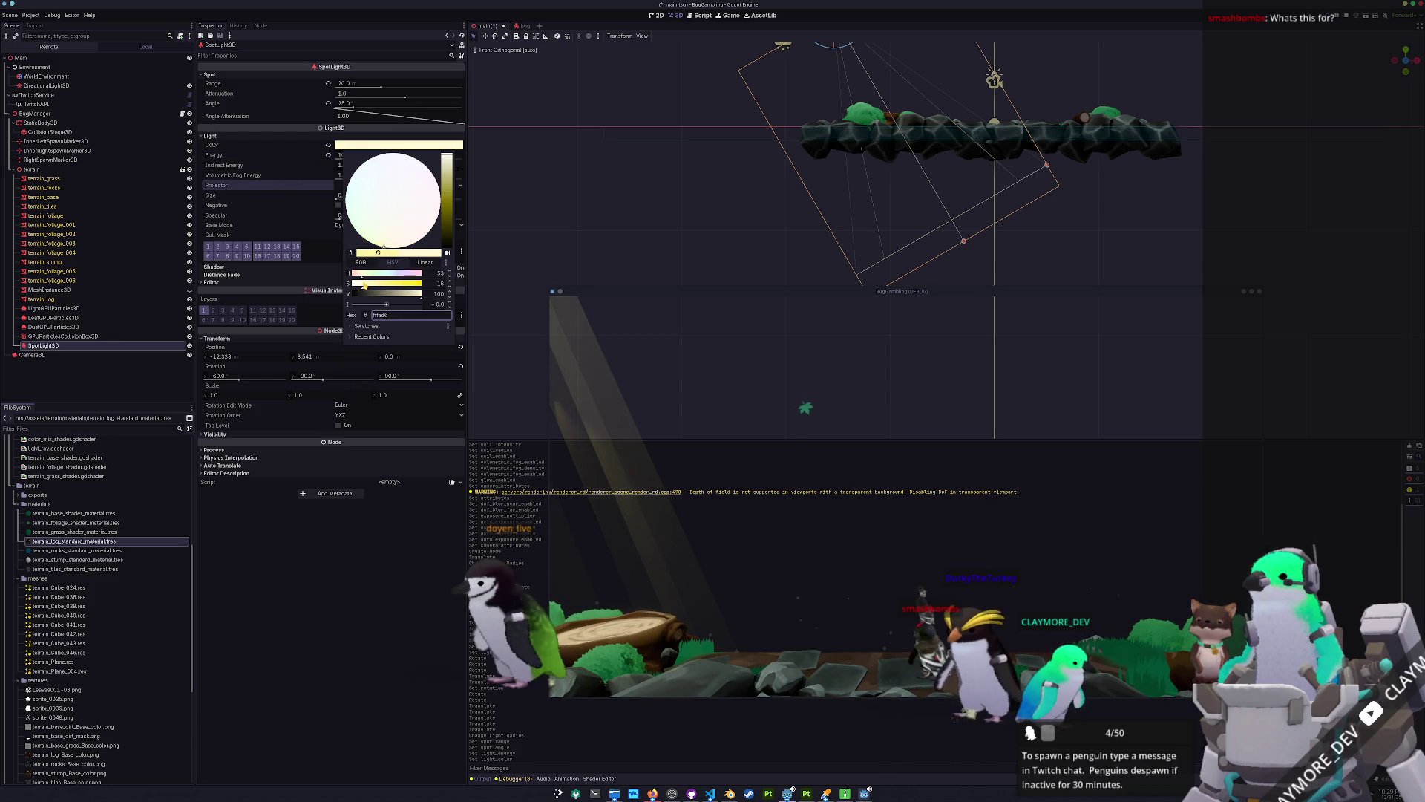
pyautogui.click(287, 156)
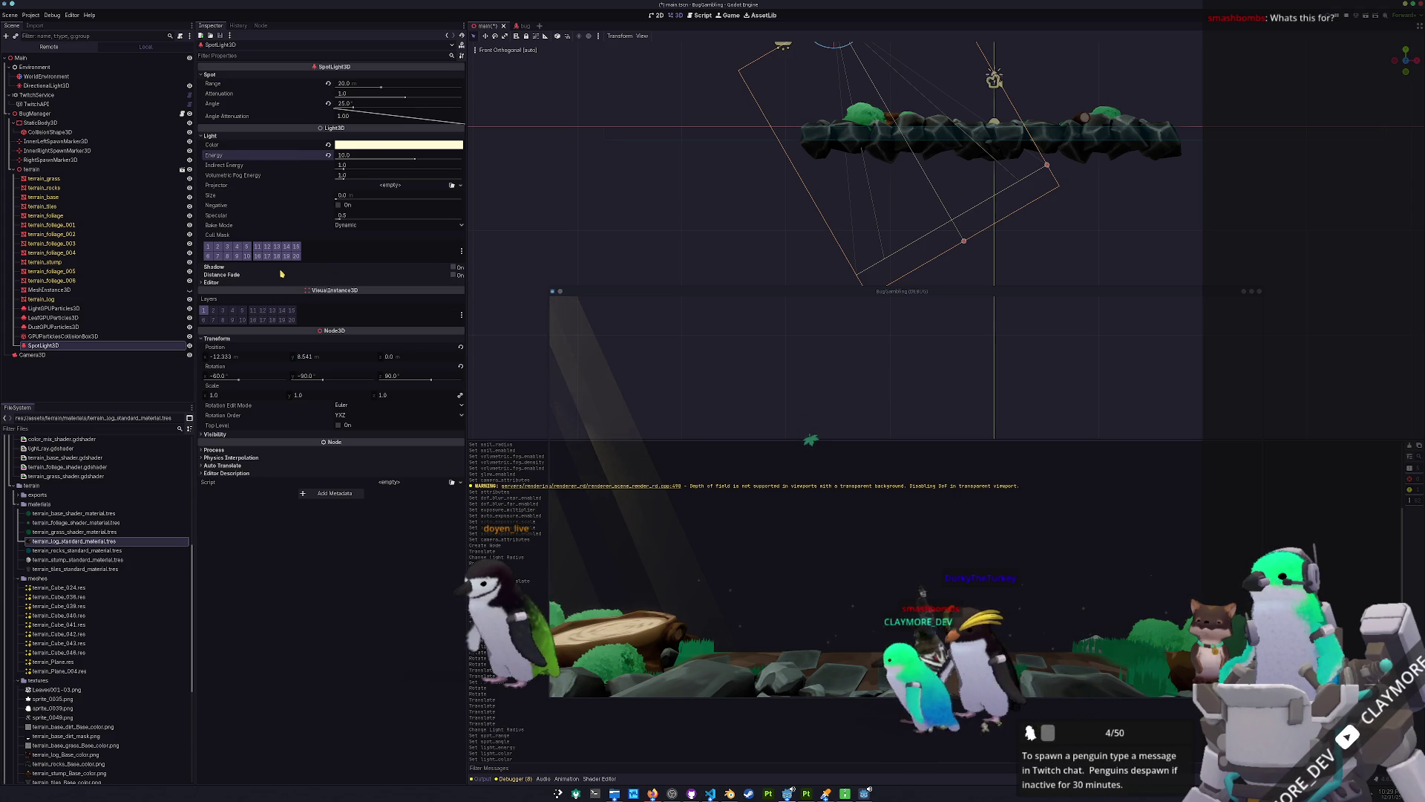
pyautogui.click(452, 268)
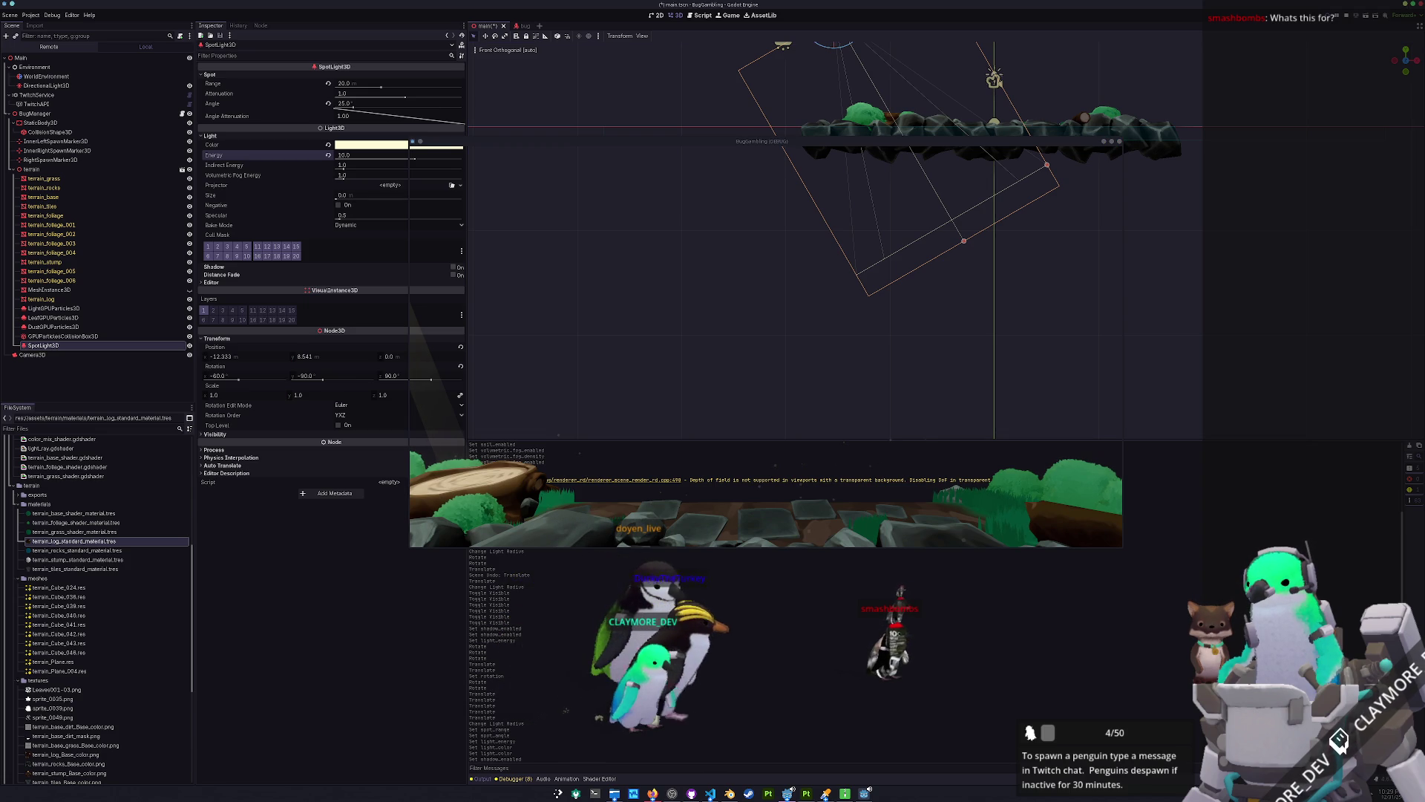
# Stop the running game and relaunch it to view the terrain under the warm spotlight.
pyautogui.press('F8')
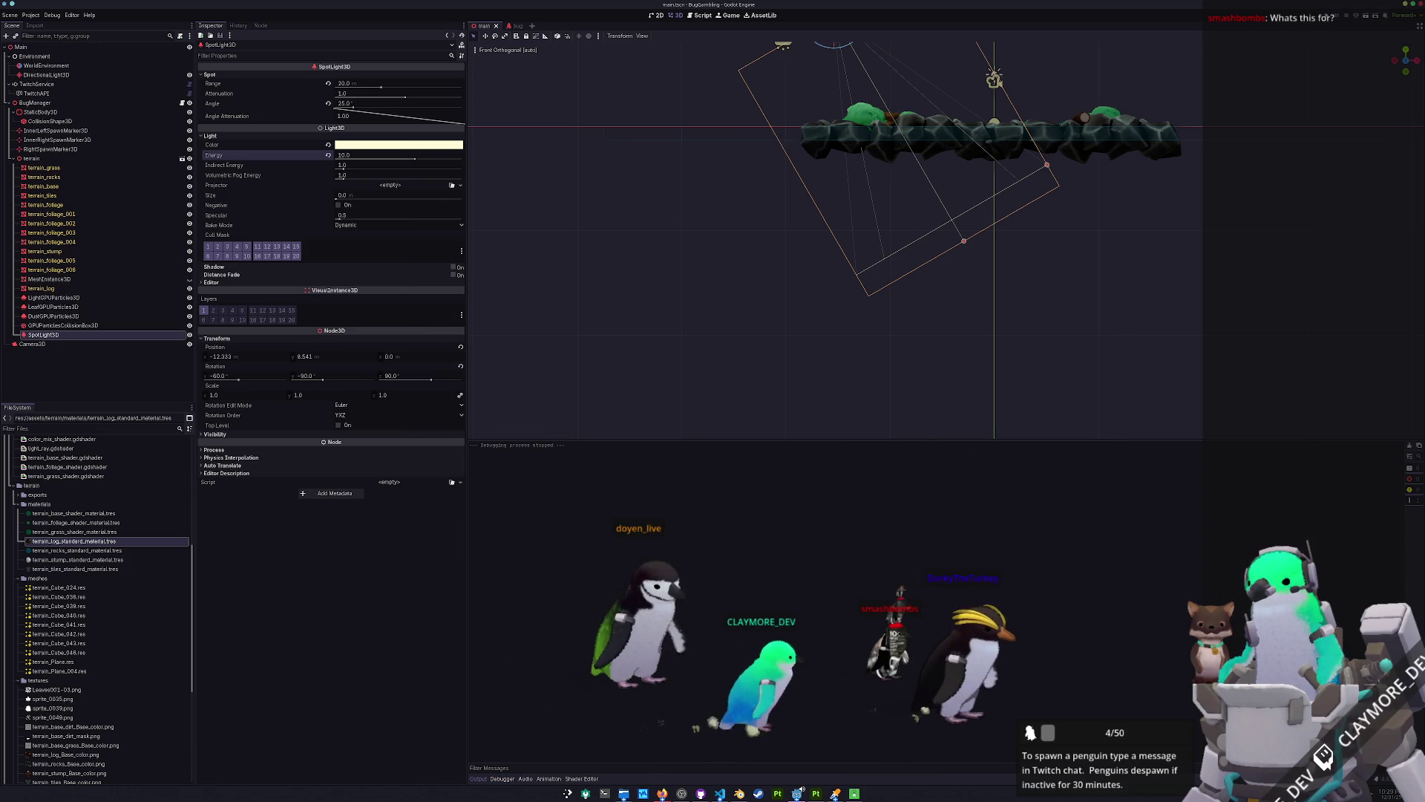
pyautogui.press('F5')
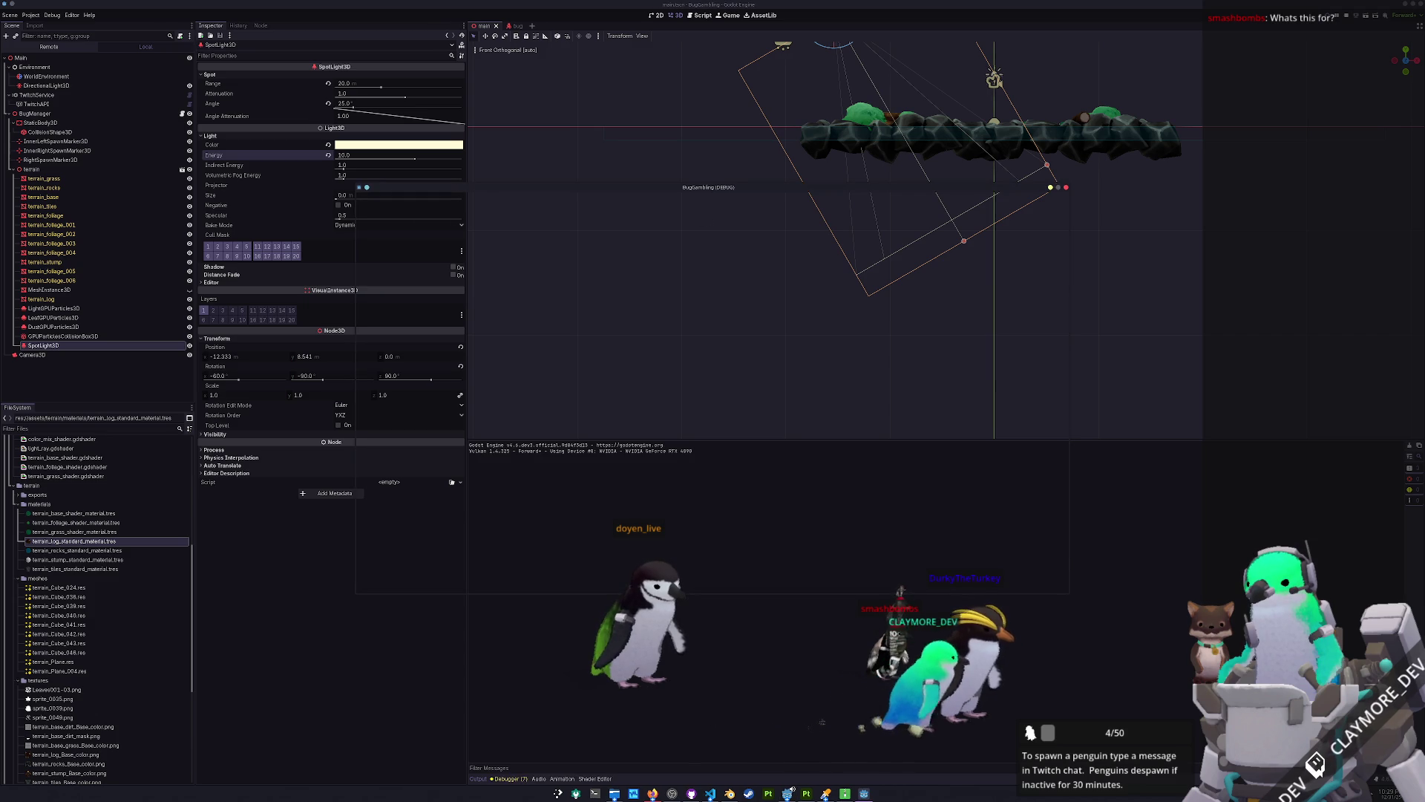